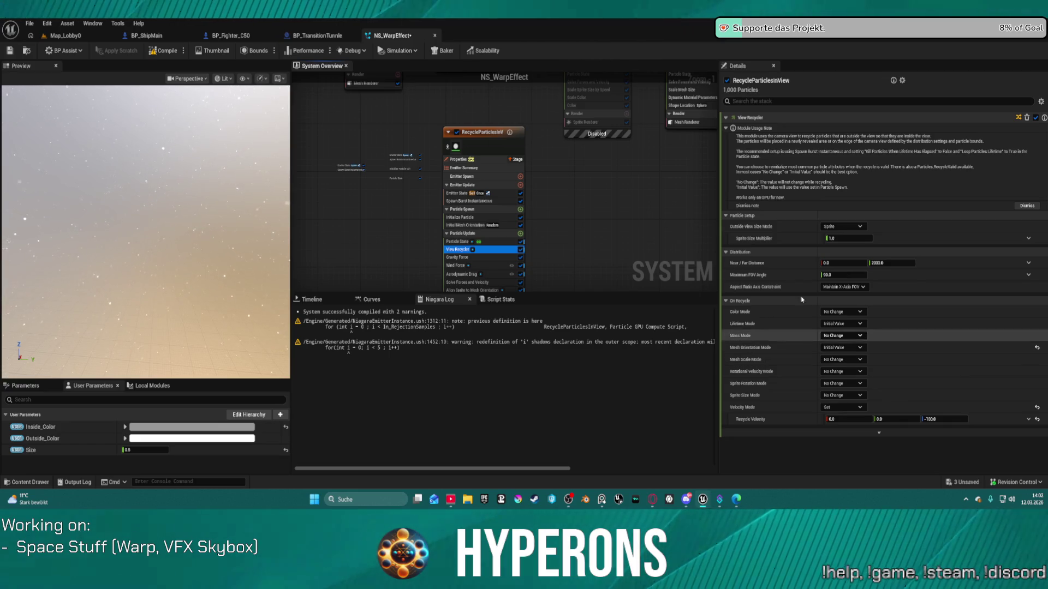
- Raise the RecycleParticlesInView Wind Force module's Wind Speed X to roughly 250193
{"action": "scroll", "coordinate": [489, 262], "scroll_direction": "up", "scroll_amount": 2}
{"action": "left_click", "coordinate": [490, 262]}
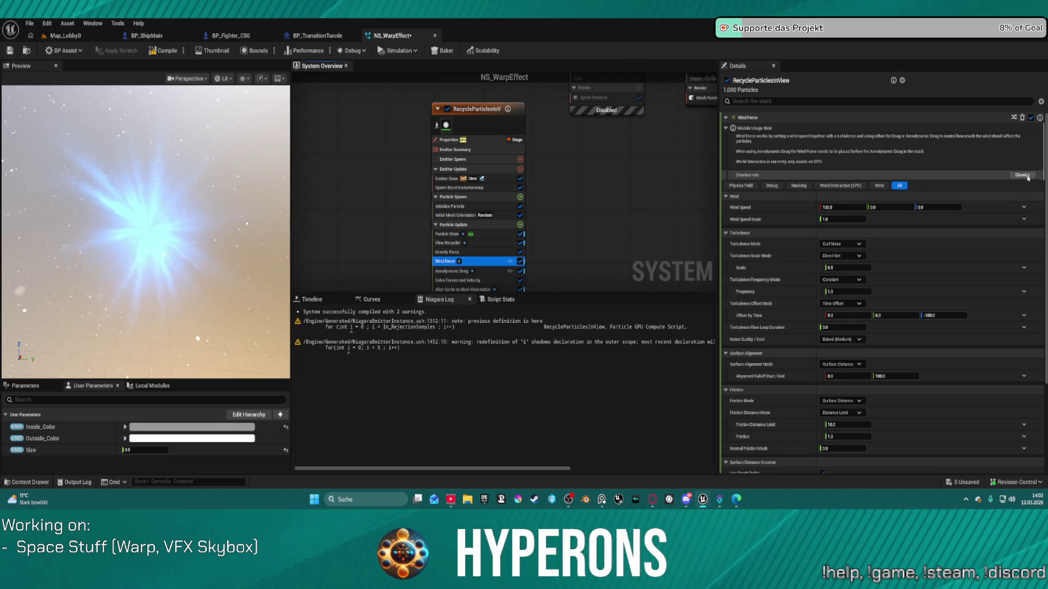
{"action": "left_click", "coordinate": [1022, 175]}
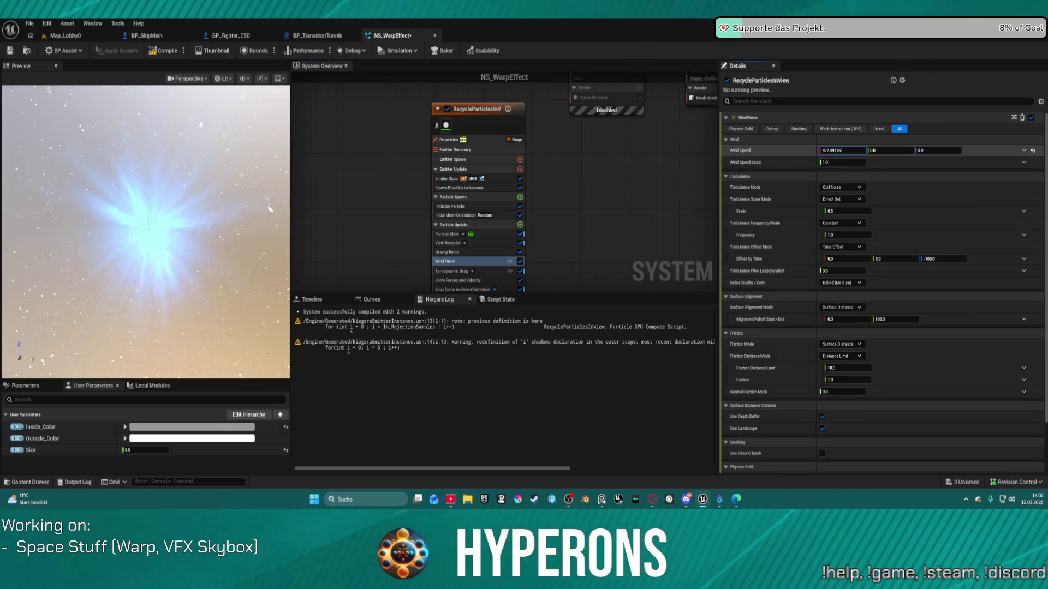
{"action": "left_click_drag", "start_coordinate": [842, 150], "coordinate": [884, 150]}
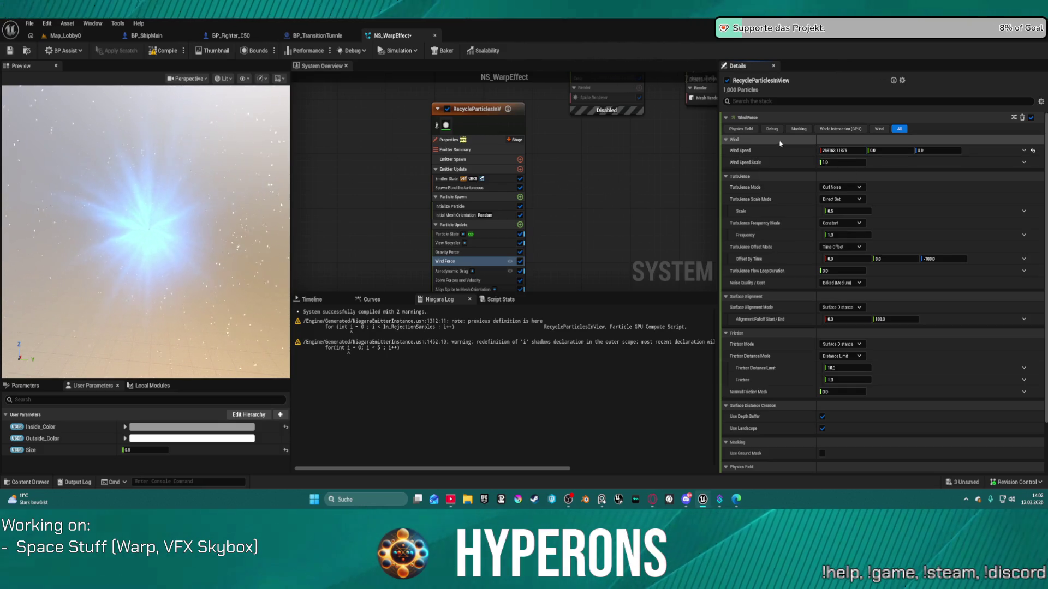
{"action": "mouse_move", "coordinate": [589, 143]}
{"action": "left_mouse_down"}
{"action": "mouse_move", "coordinate": [592, 179]}
{"action": "mouse_move", "coordinate": [493, 144]}
{"action": "left_mouse_up"}
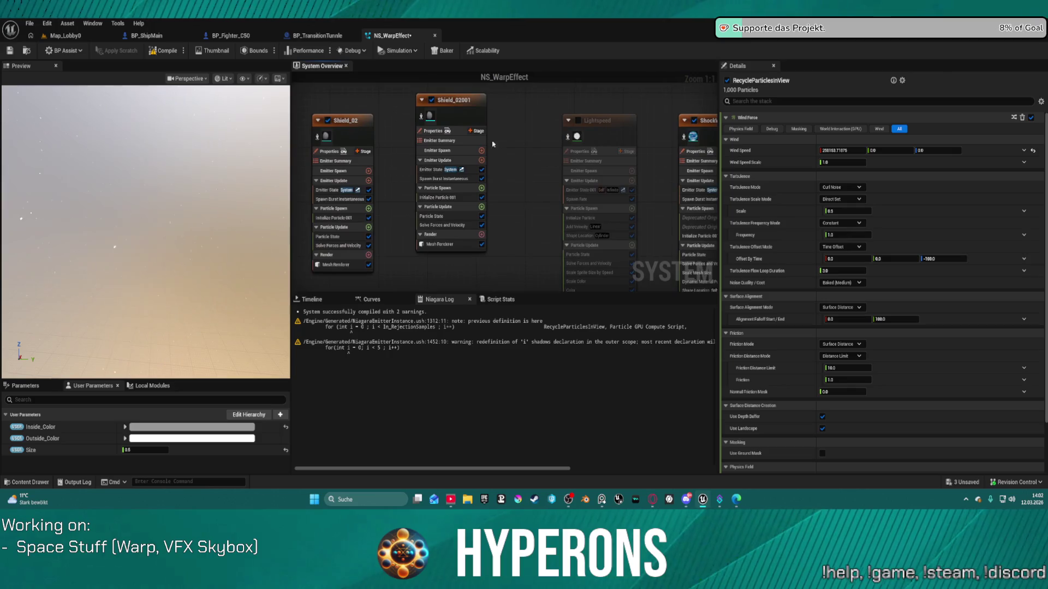
- Turn off the Shield_02001 emitter, then set Wind Speed X to -500 and finally -1000
{"action": "left_click", "coordinate": [431, 100]}
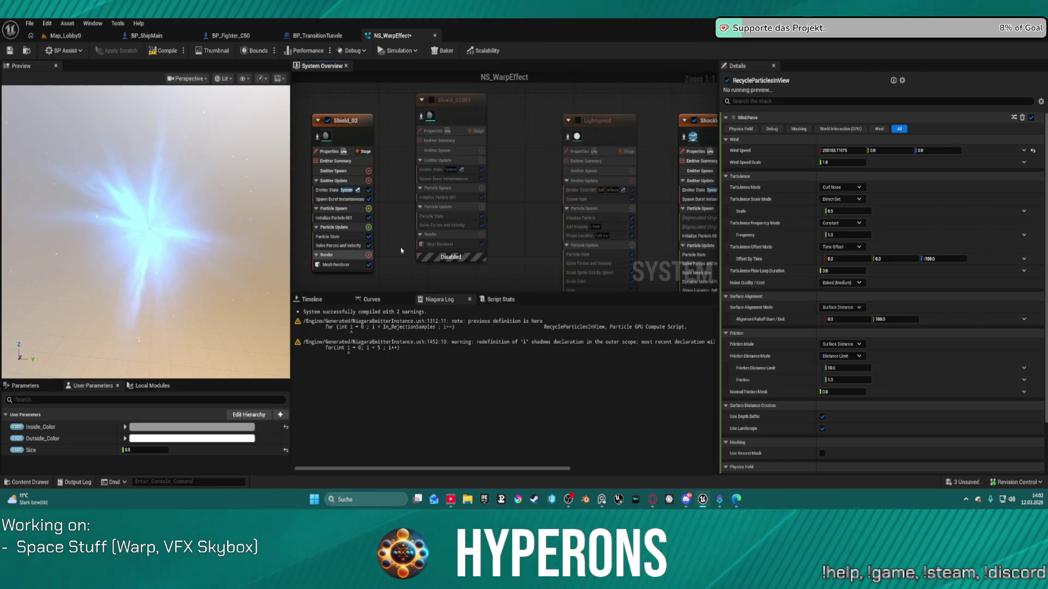
{"action": "left_click", "coordinate": [860, 150]}
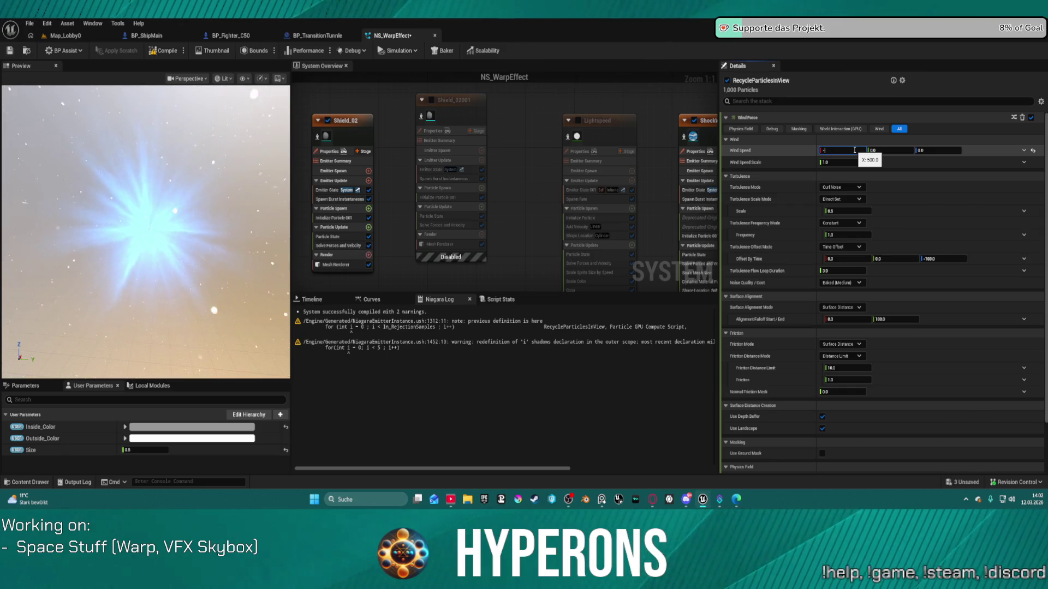
{"action": "type", "text": "500"}
{"action": "key", "text": "Return"}
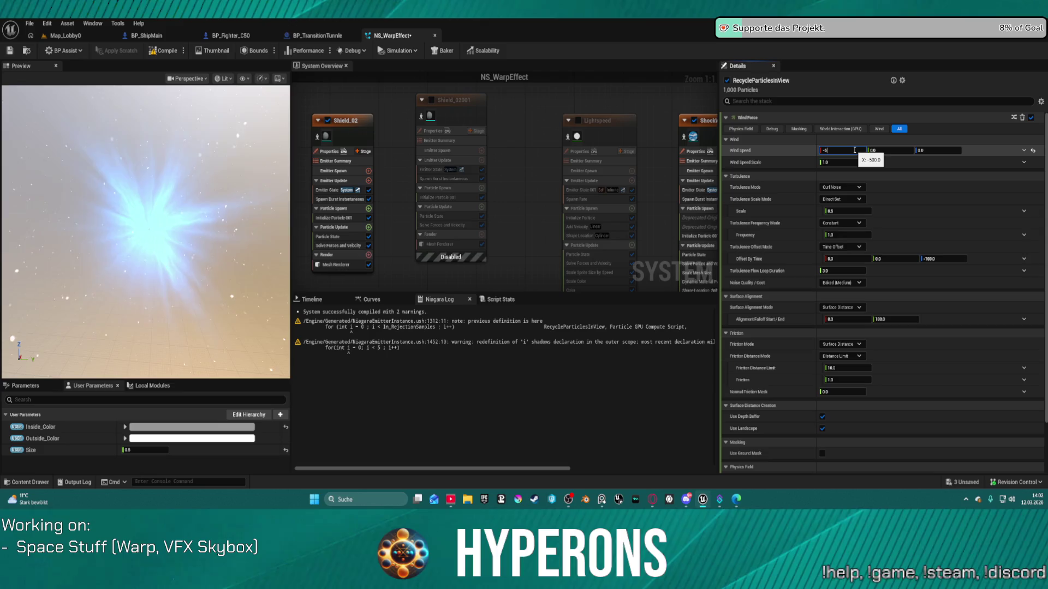
{"action": "key", "text": "ctrl+a"}
{"action": "type", "text": "-1"}
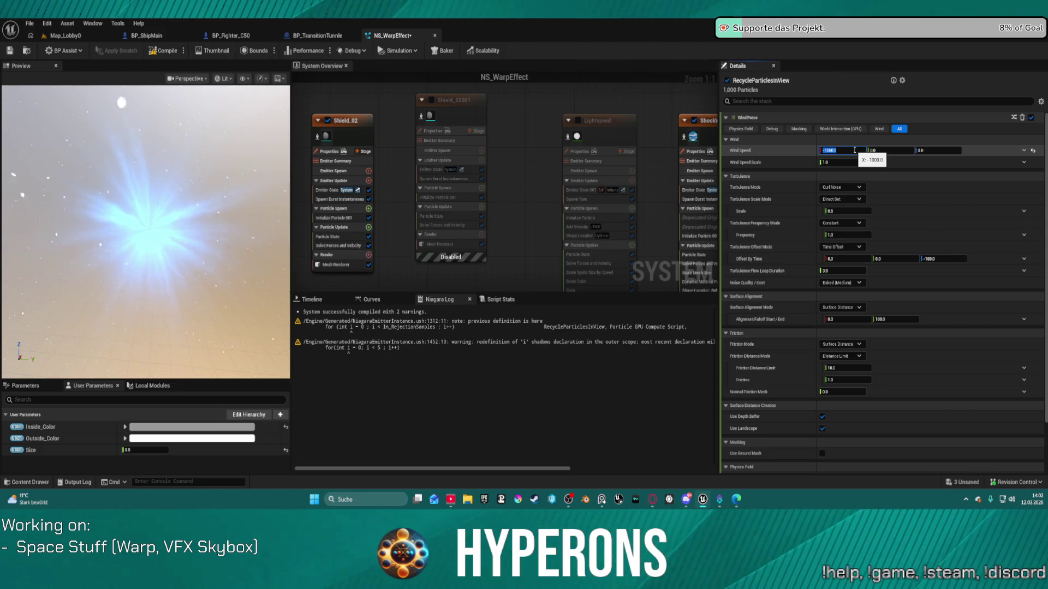
{"action": "key", "text": "Return"}
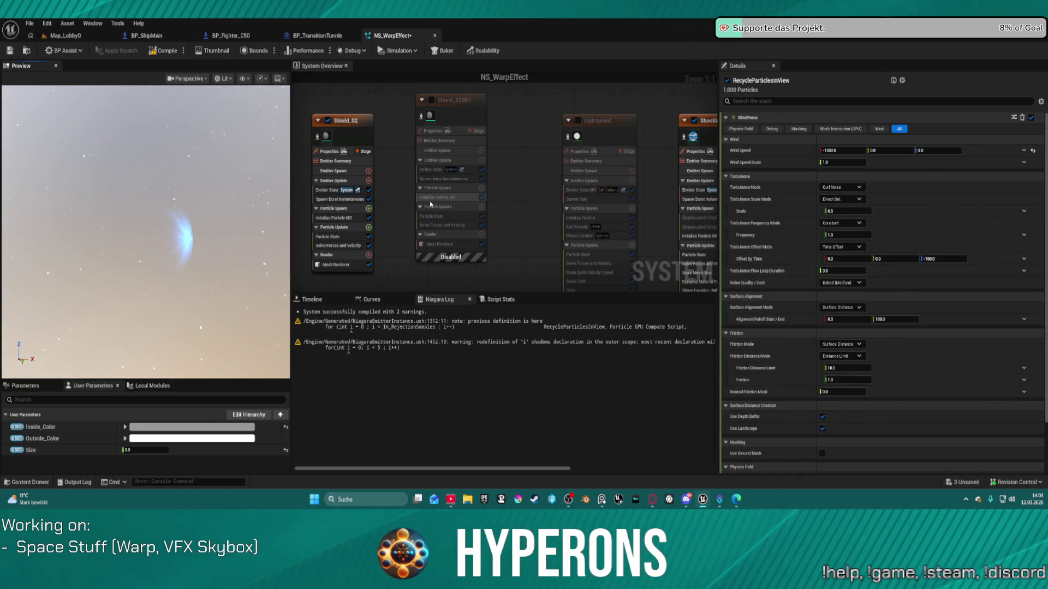
{"action": "key", "text": "f"}
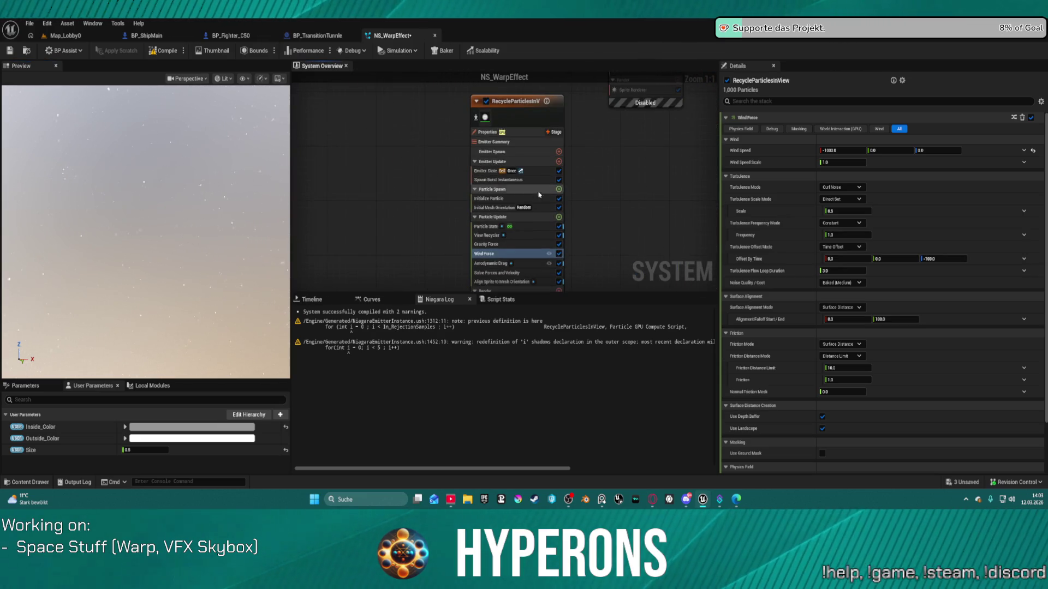
- Copy the Scale Sprite Size by Speed module from the Lightspeed emitter
{"action": "scroll", "coordinate": [530, 280], "scroll_direction": "down", "scroll_amount": 3}
{"action": "scroll", "coordinate": [530, 280], "scroll_direction": "up", "scroll_amount": 3}
{"action": "left_click", "coordinate": [519, 272]}
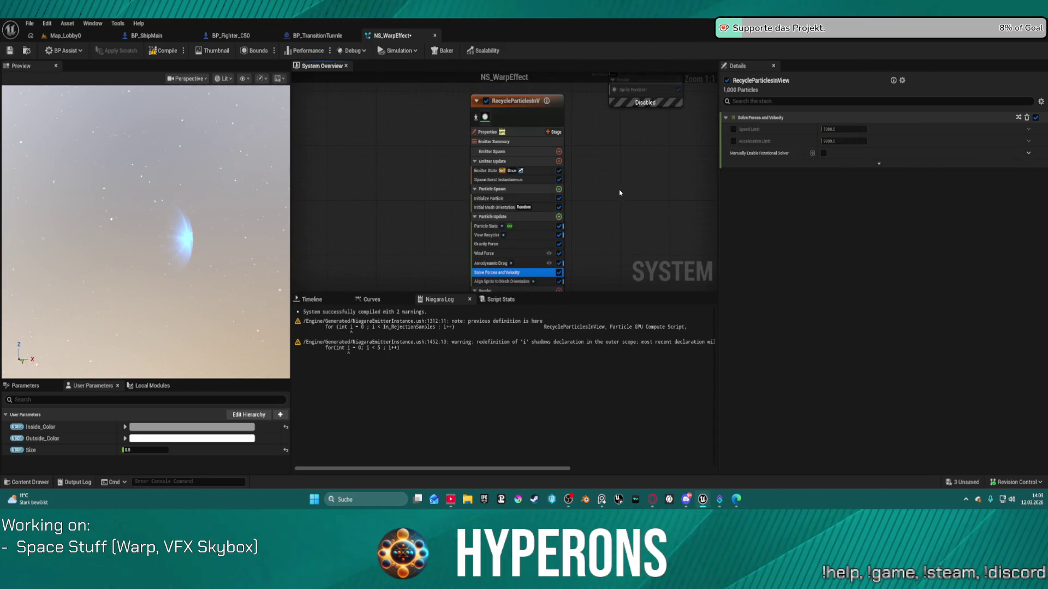
{"action": "left_click_drag", "start_coordinate": [617, 194], "coordinate": [584, 333]}
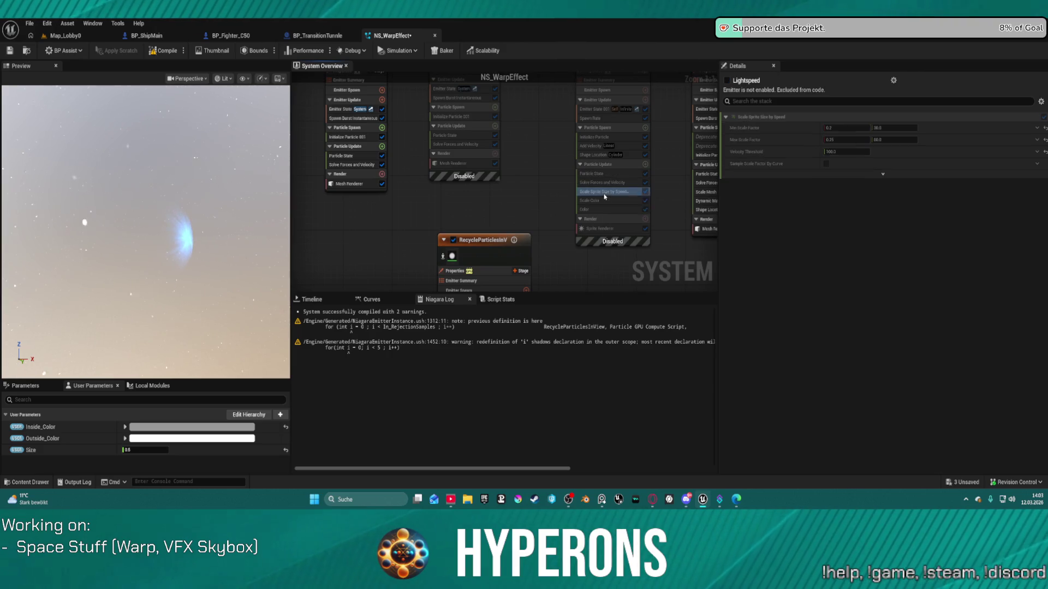
{"action": "right_click", "coordinate": [605, 195]}
{"action": "left_click", "coordinate": [635, 308]}
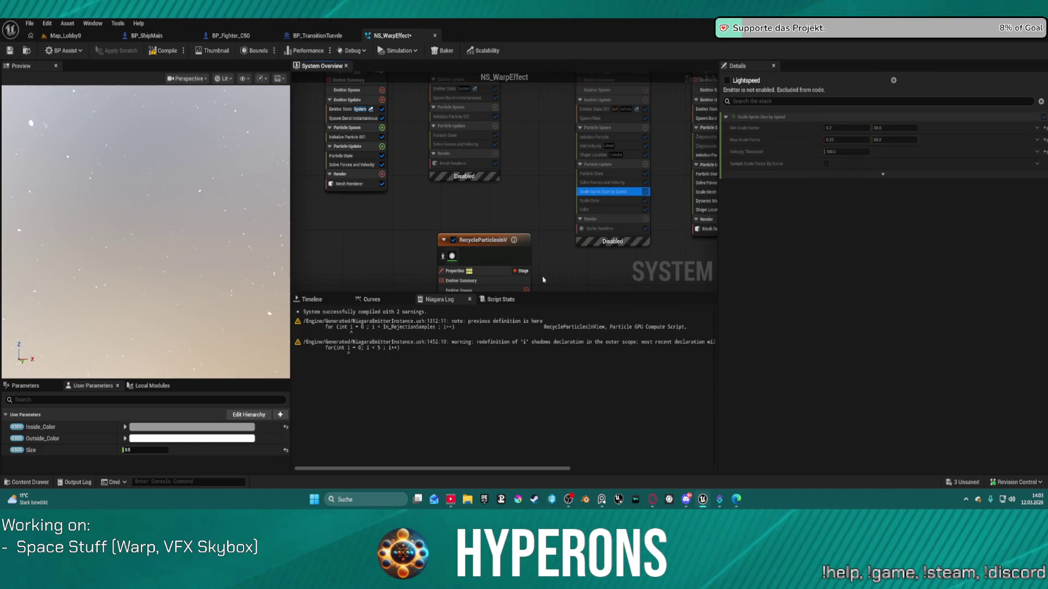
- Paste Scale Sprite Size by Speed into RecycleParticlesInView's Particle Update stage
{"action": "left_click", "coordinate": [513, 252]}
{"action": "scroll", "coordinate": [516, 222], "scroll_direction": "down", "scroll_amount": 4}
{"action": "scroll", "coordinate": [516, 222], "scroll_direction": "up", "scroll_amount": 5}
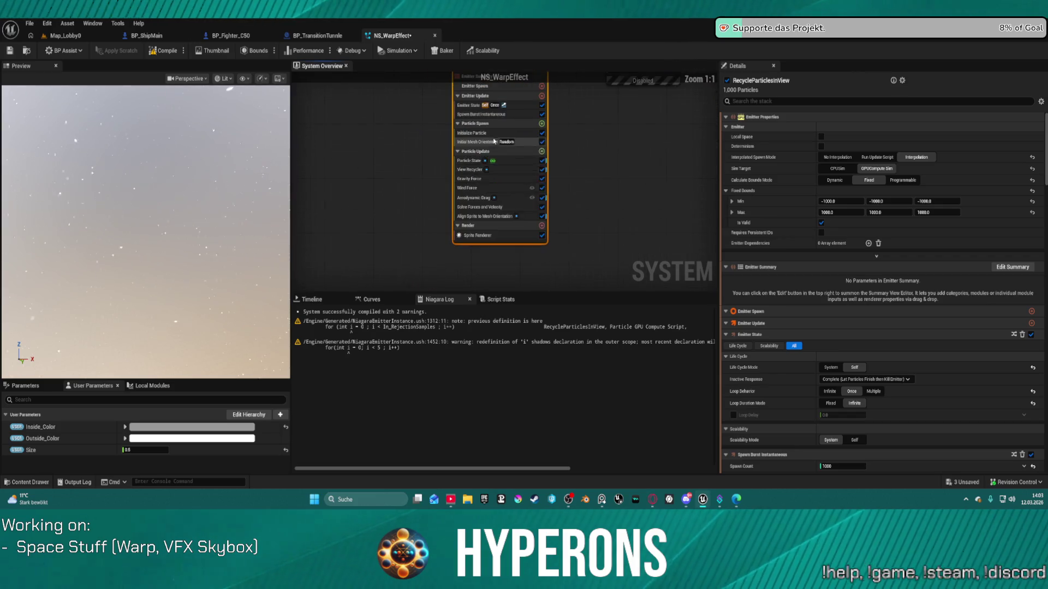
{"action": "right_click", "coordinate": [485, 152]}
{"action": "left_click", "coordinate": [523, 175]}
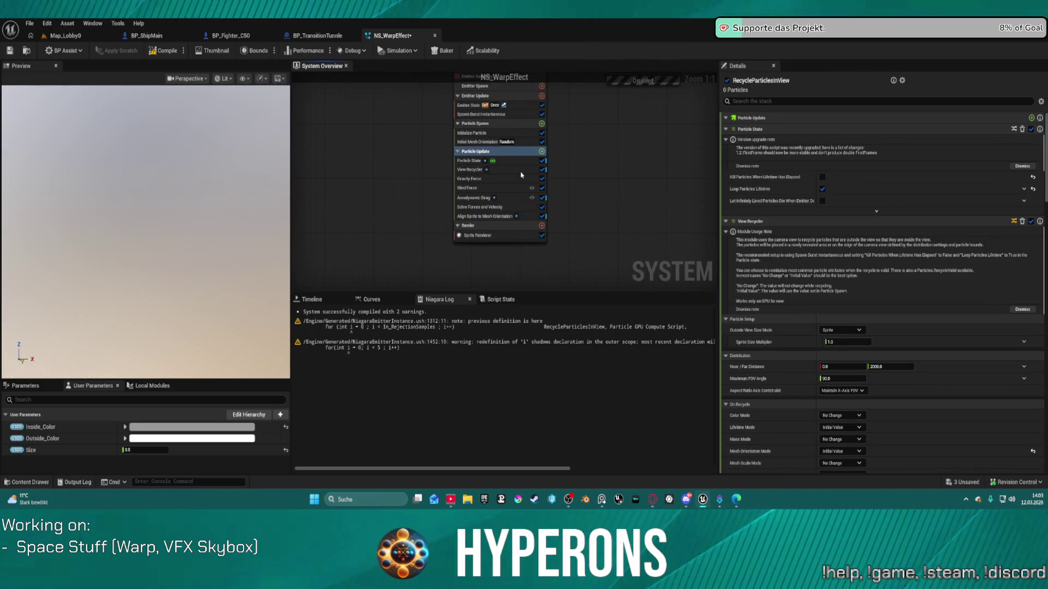
{"action": "mouse_move", "coordinate": [489, 224]}
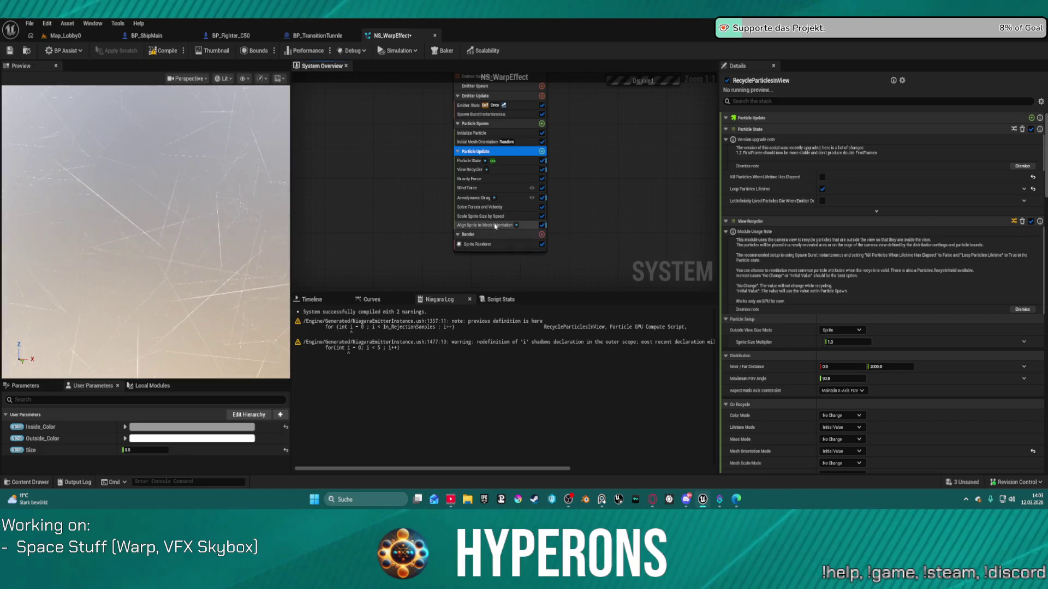
- Disable Align Sprite to Mesh Orientation and check the Scale Sprite Size by Speed settings
{"action": "left_click", "coordinate": [492, 225]}
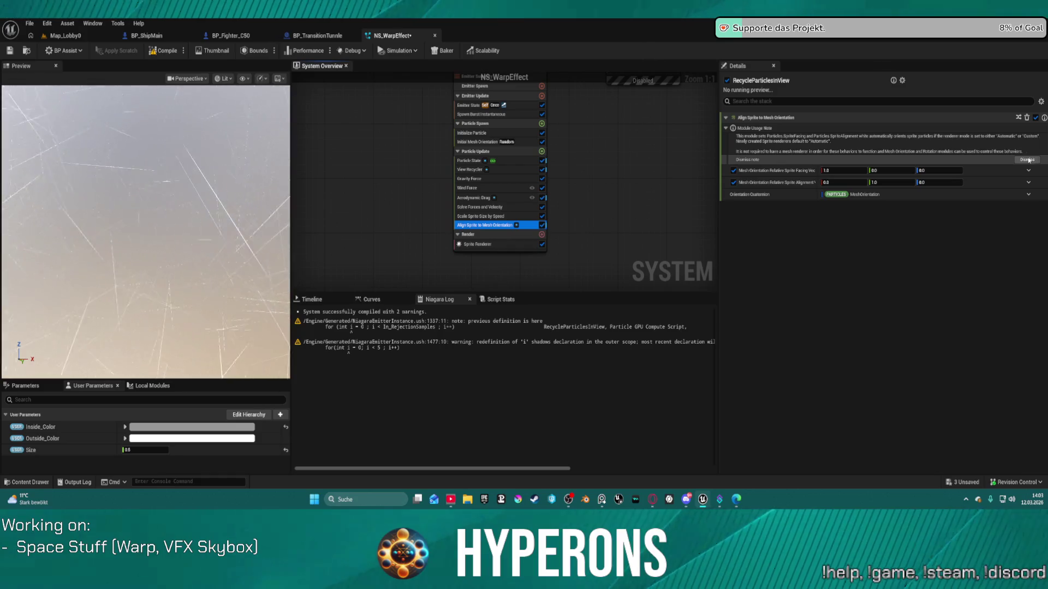
{"action": "left_click", "coordinate": [541, 225]}
{"action": "left_click", "coordinate": [541, 225]}
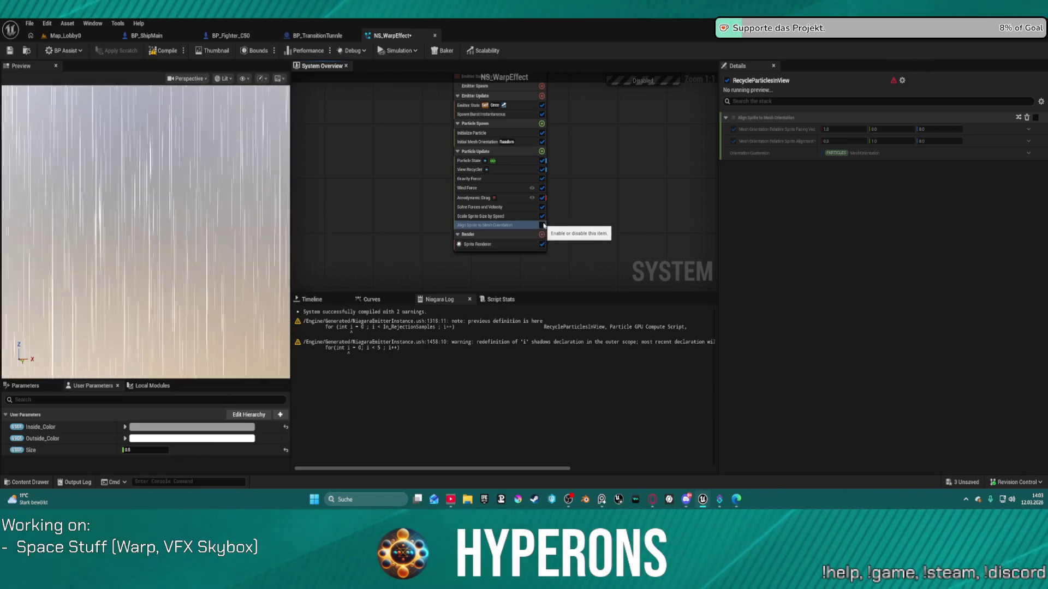
{"action": "left_click", "coordinate": [494, 216]}
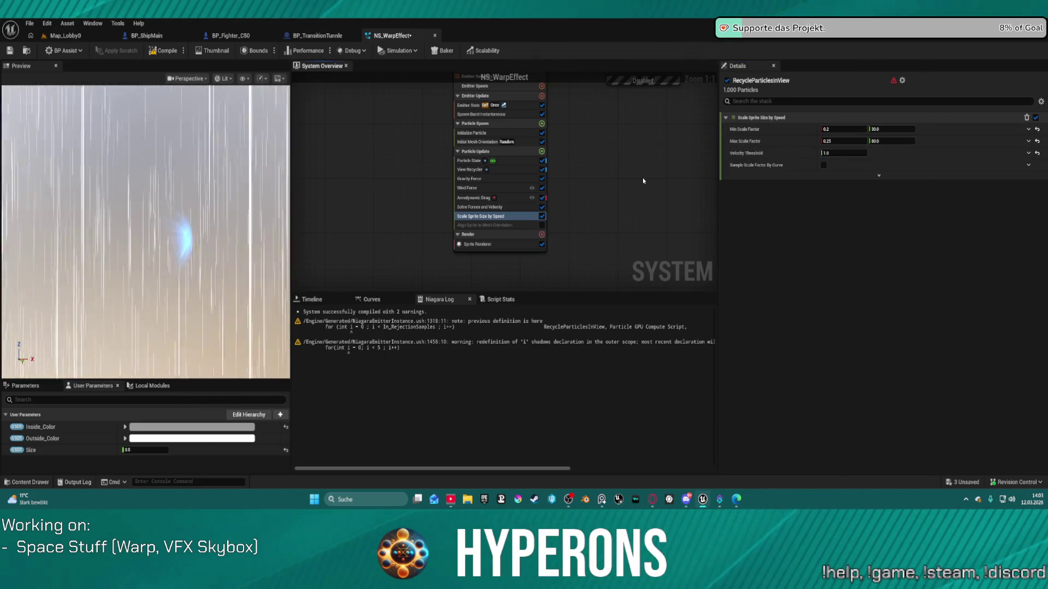
- Delete the Aerodynamic Drag and Wind Force modules from the star emitter
{"action": "left_click", "coordinate": [522, 198]}
{"action": "key", "text": "Delete"}
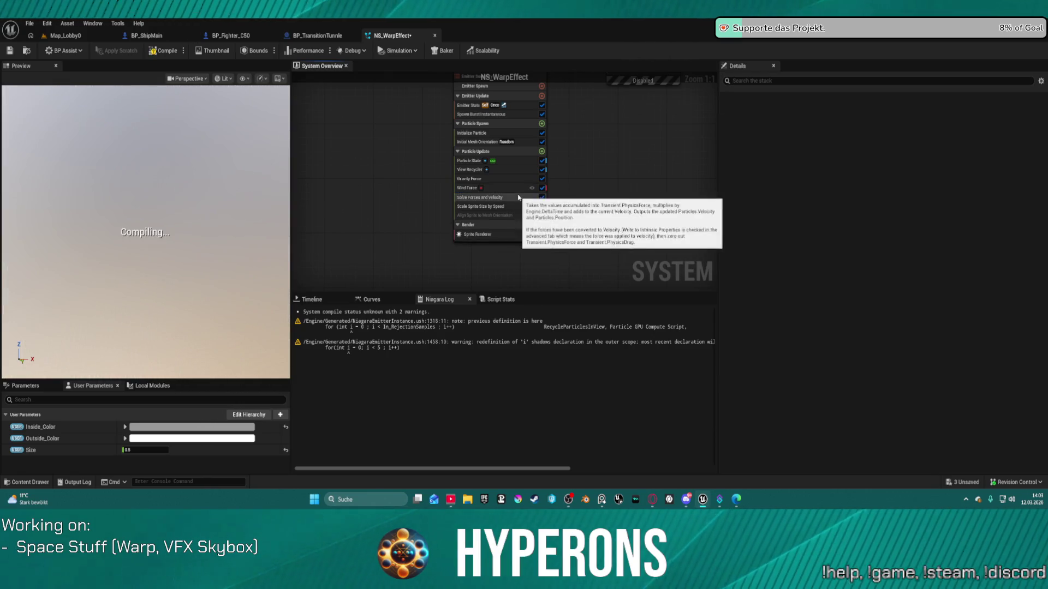
{"action": "left_click", "coordinate": [511, 188]}
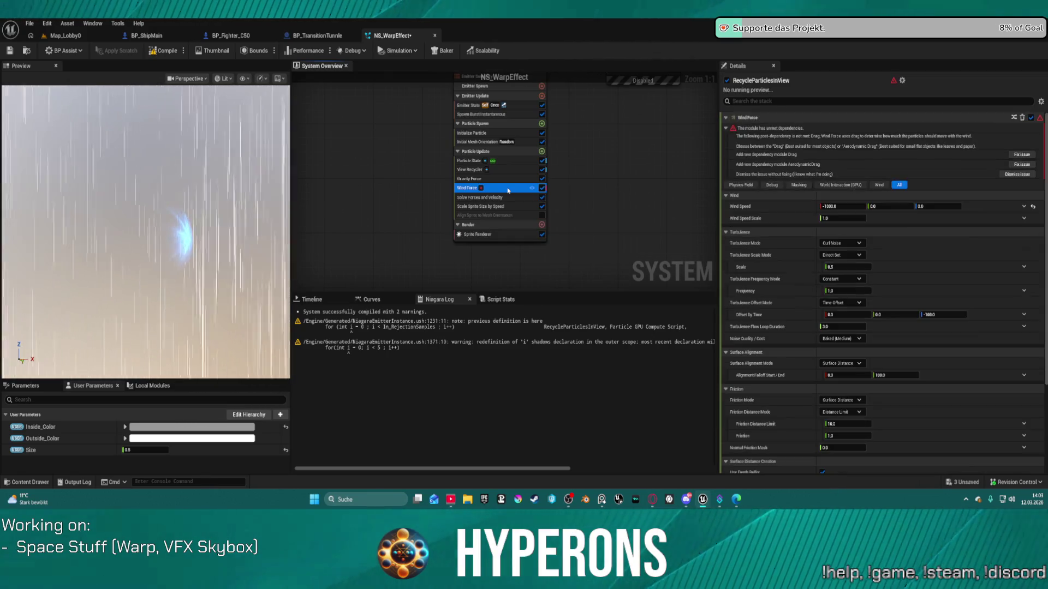
{"action": "key", "text": "Delete"}
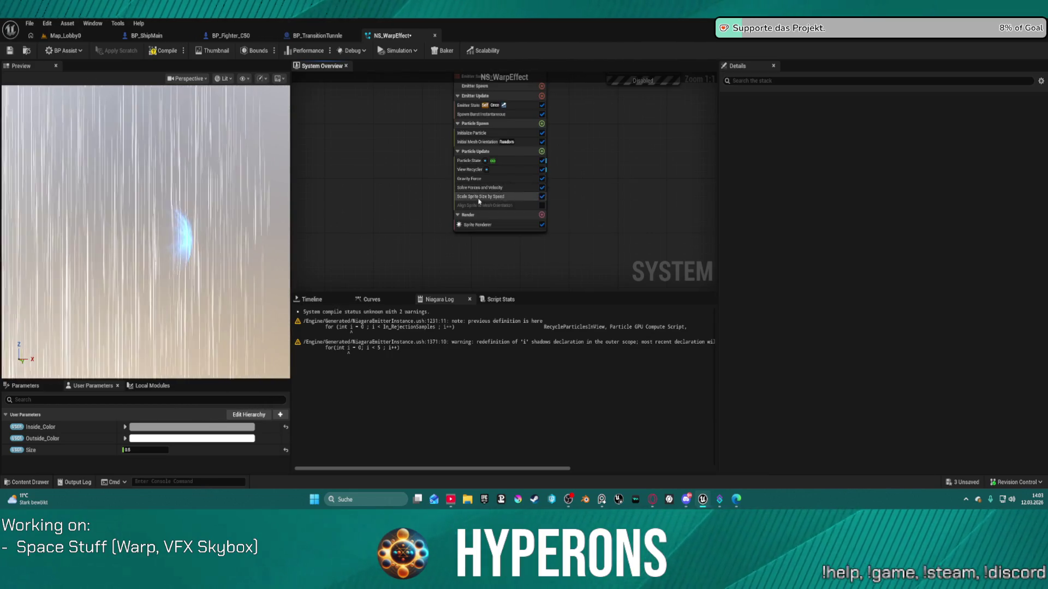
- Disable Scale Sprite Size by Speed and Gravity Force, then view the View Recycler settings
{"action": "left_click", "coordinate": [516, 198]}
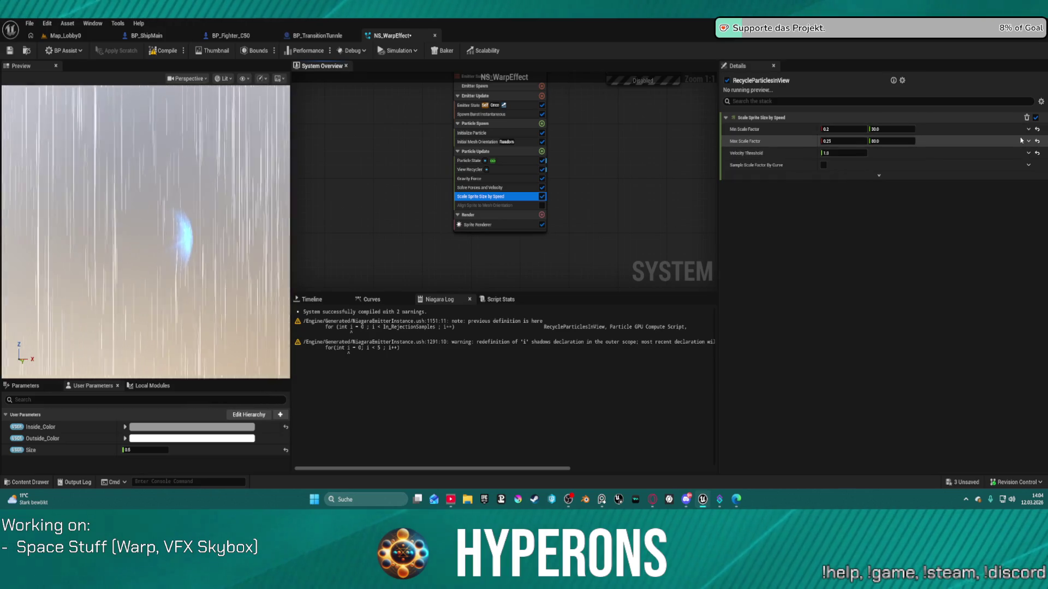
{"action": "left_click", "coordinate": [541, 197]}
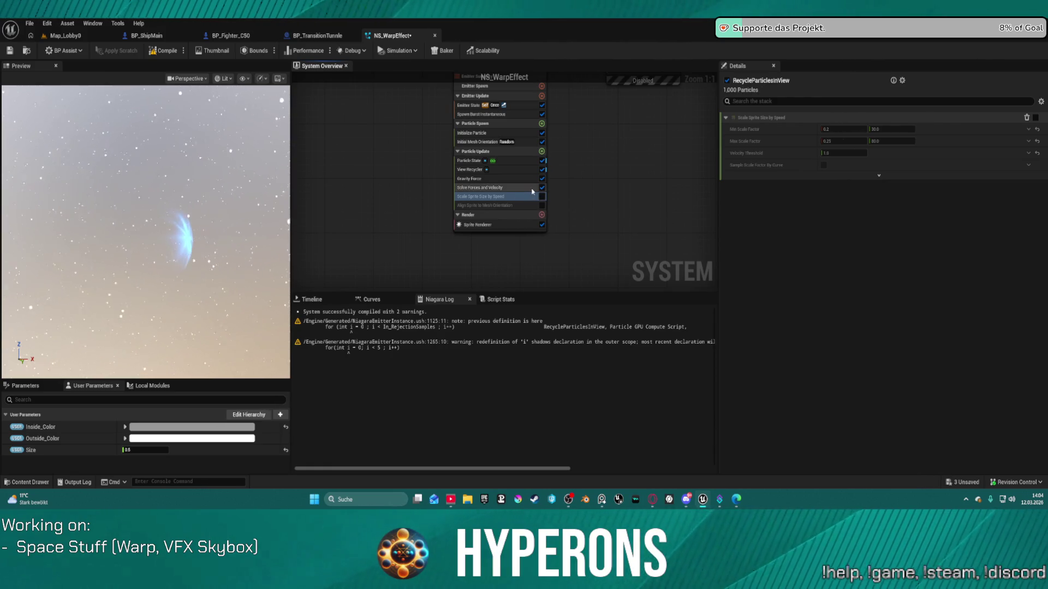
{"action": "left_click", "coordinate": [513, 179]}
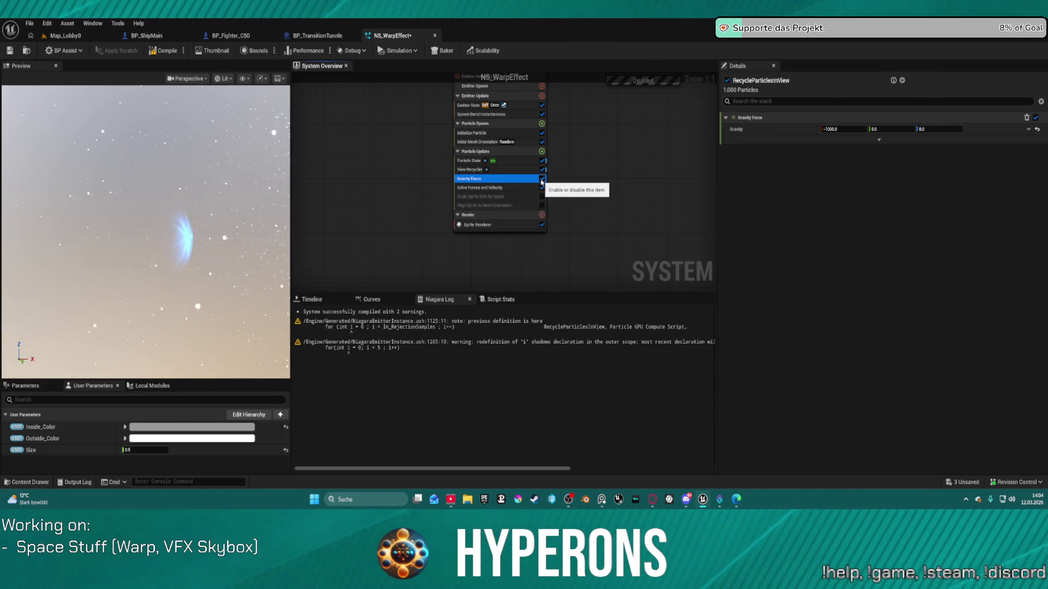
{"action": "left_click", "coordinate": [541, 180]}
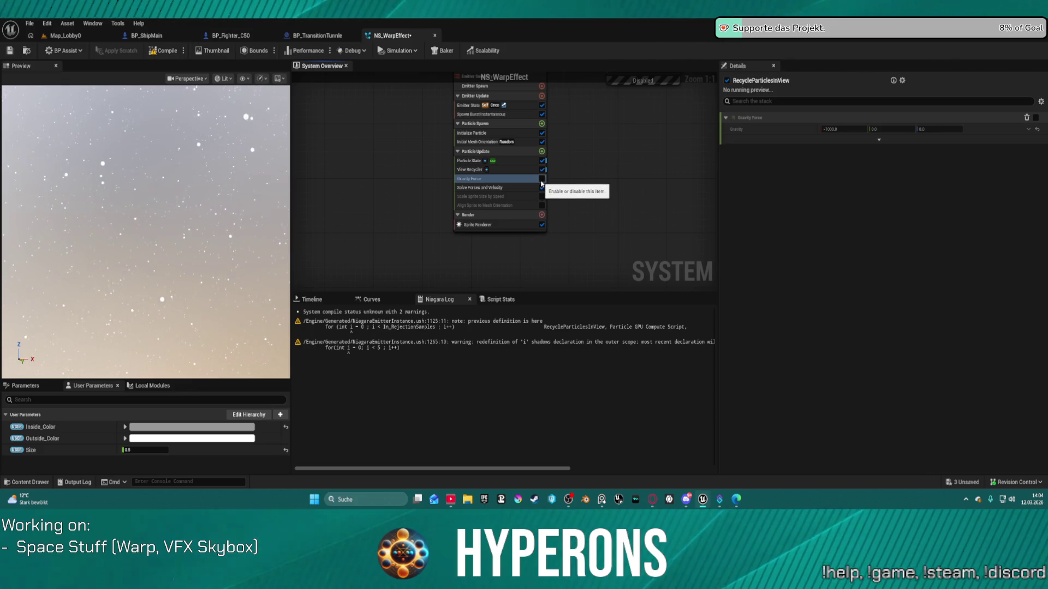
{"action": "left_click", "coordinate": [513, 161]}
{"action": "left_click", "coordinate": [518, 171]}
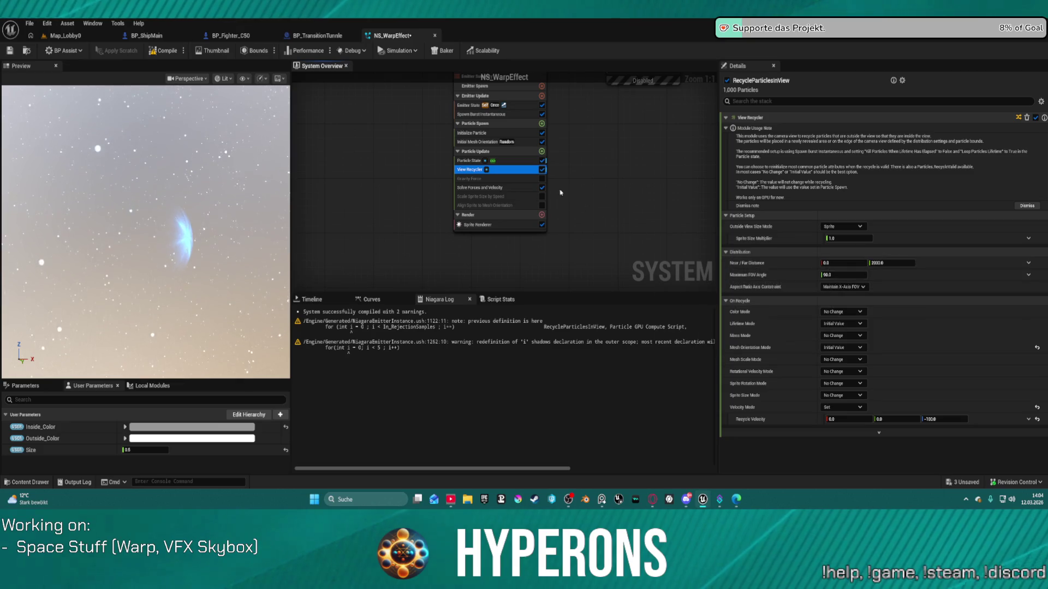
- Reset Initialize Particle's Mass Mode from Random to Unset so each particle has mass 1
{"action": "left_click", "coordinate": [479, 143]}
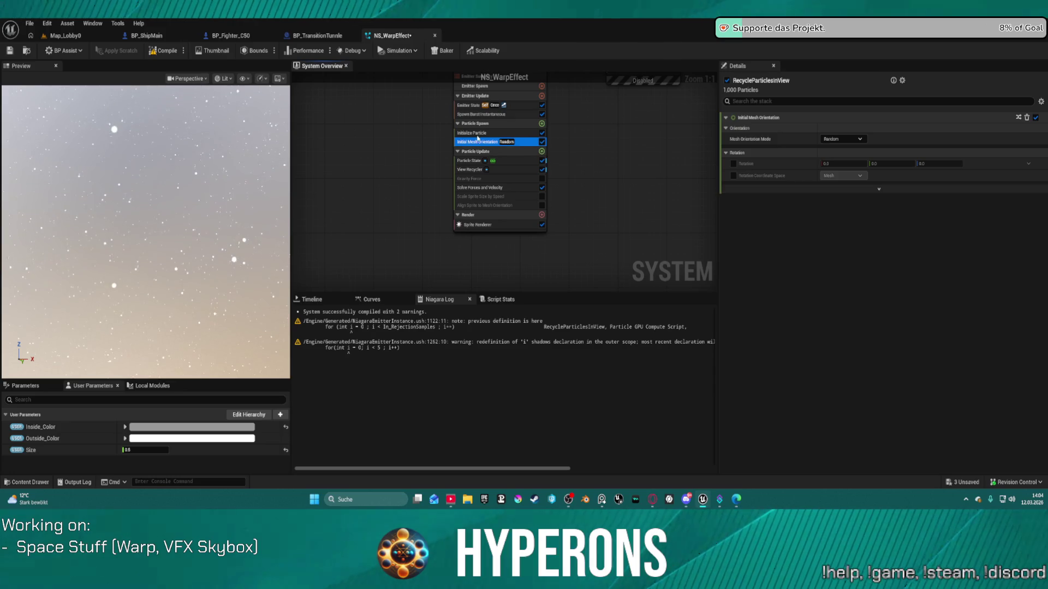
{"action": "key", "text": "Up"}
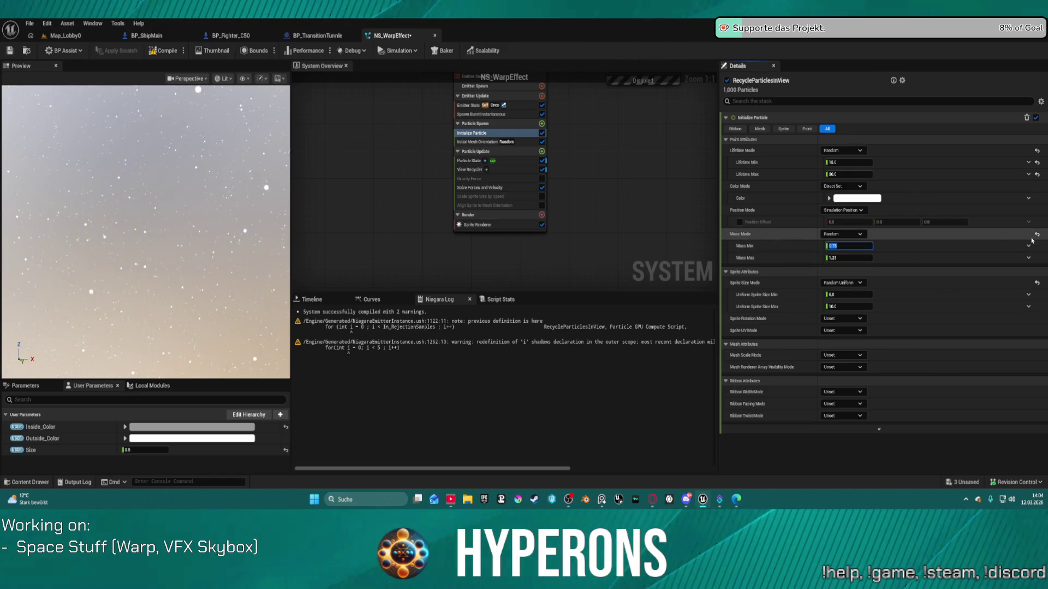
{"action": "left_click", "coordinate": [1024, 236]}
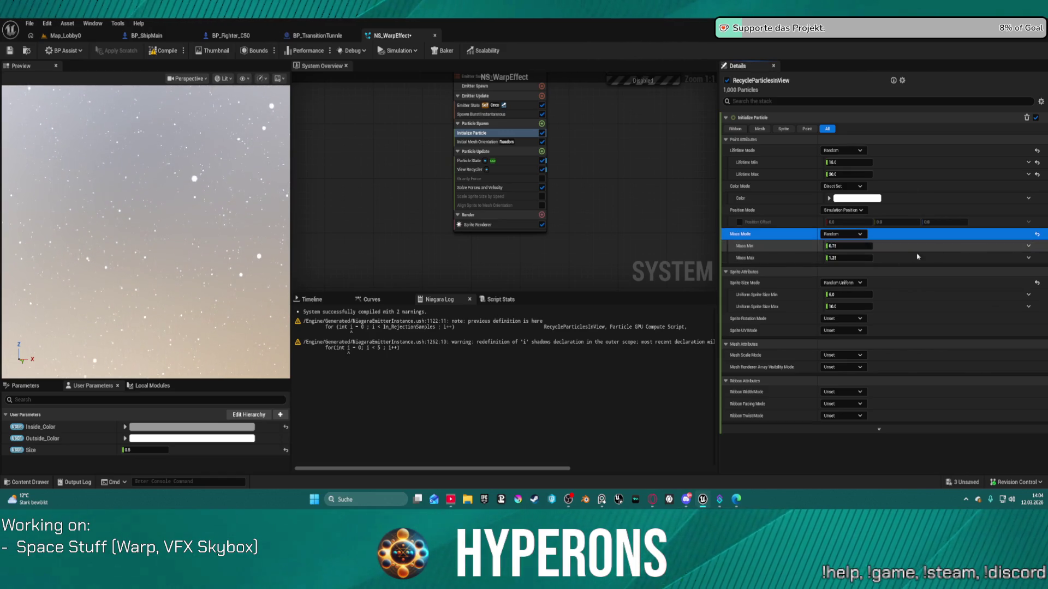
{"action": "left_click", "coordinate": [1037, 235]}
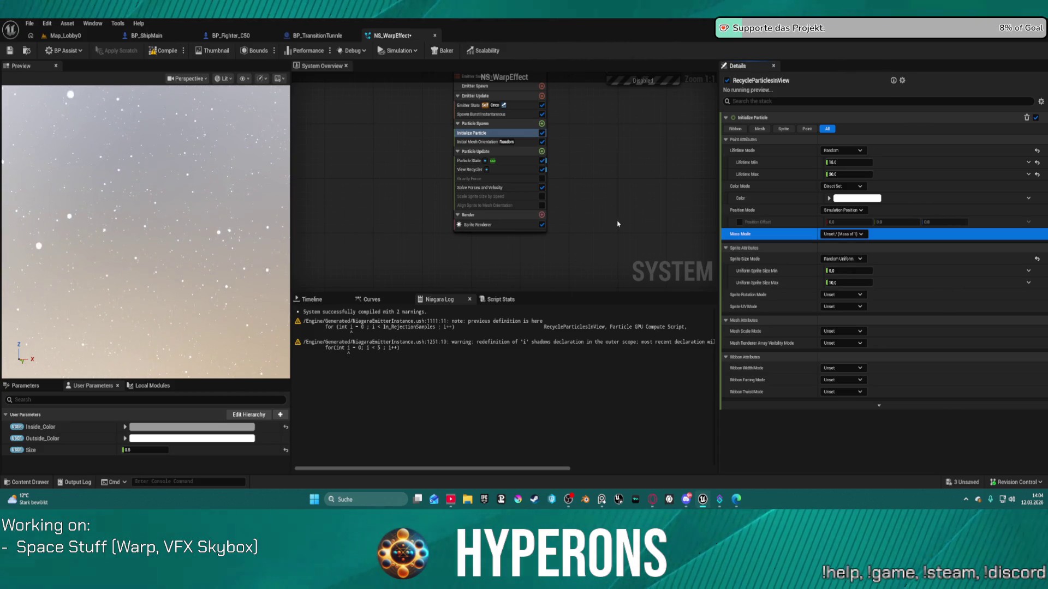
{"action": "mouse_move", "coordinate": [621, 199]}
{"action": "left_mouse_down"}
{"action": "mouse_move", "coordinate": [574, 417]}
{"action": "mouse_move", "coordinate": [567, 366]}
{"action": "mouse_move", "coordinate": [582, 281]}
{"action": "left_mouse_up"}
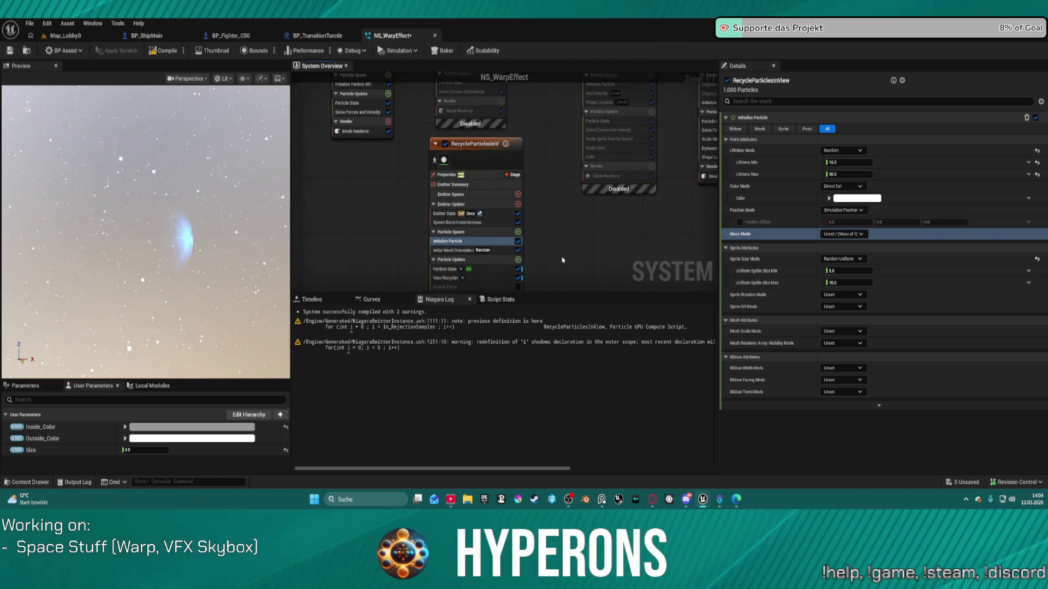
- Delete the RecycleParticlesInView emitter, enable Lightspeed, and orbit the preview to watch the burst
{"action": "left_click", "coordinate": [503, 160]}
{"action": "key", "text": "Delete"}
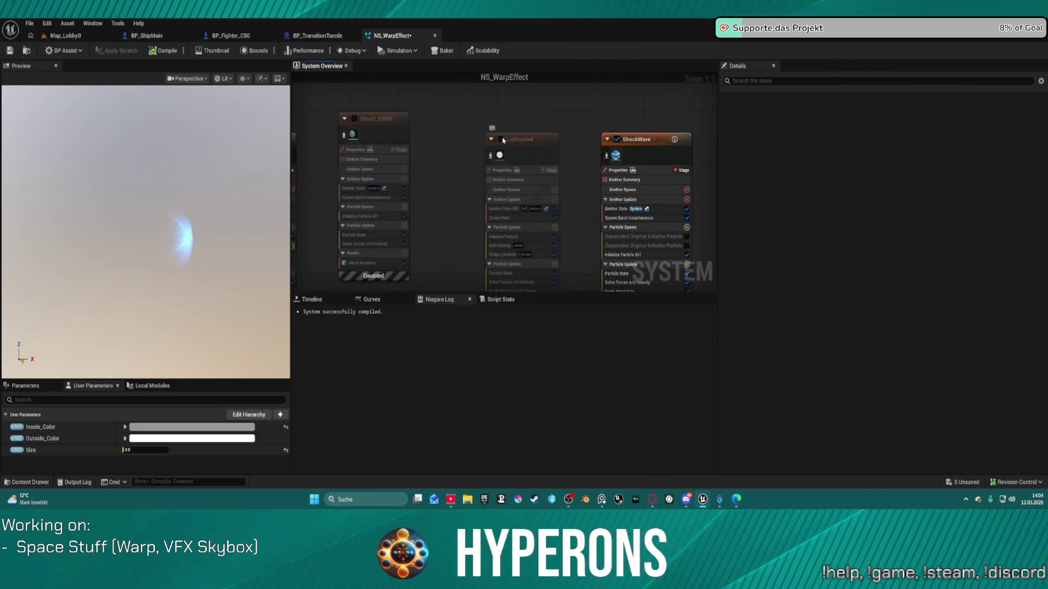
{"action": "left_click", "coordinate": [502, 140]}
{"action": "mouse_move", "coordinate": [185, 235]}
{"action": "left_mouse_down"}
{"action": "mouse_move", "coordinate": [136, 242]}
{"action": "mouse_move", "coordinate": [233, 240]}
{"action": "mouse_move", "coordinate": [7, 240]}
{"action": "mouse_move", "coordinate": [11, 222]}
{"action": "mouse_move", "coordinate": [55, 231]}
{"action": "mouse_move", "coordinate": [253, 174]}
{"action": "left_mouse_up"}
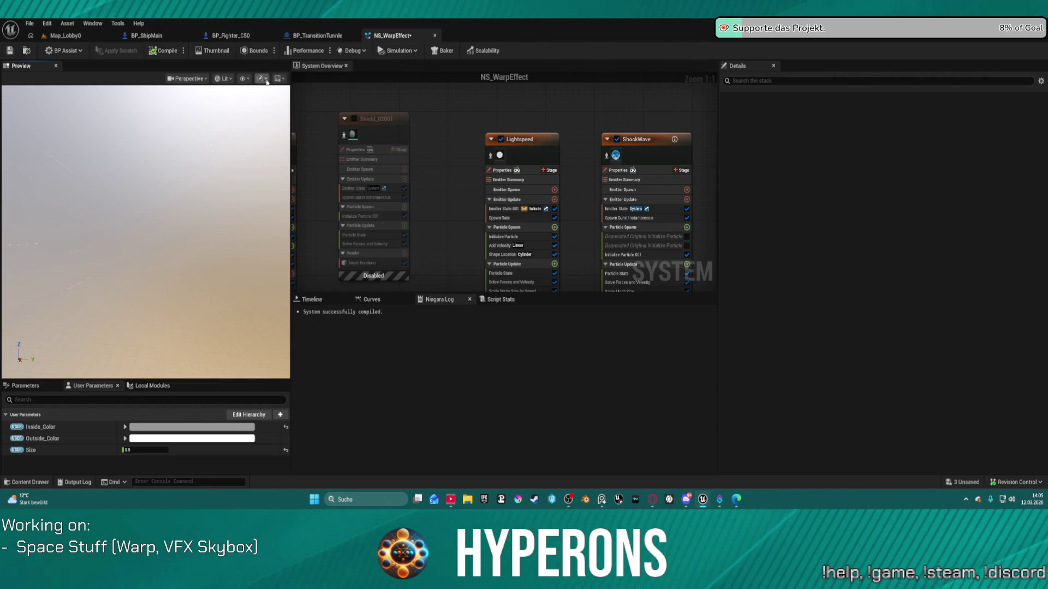
{"action": "left_click_drag", "start_coordinate": [236, 274], "coordinate": [262, 272]}
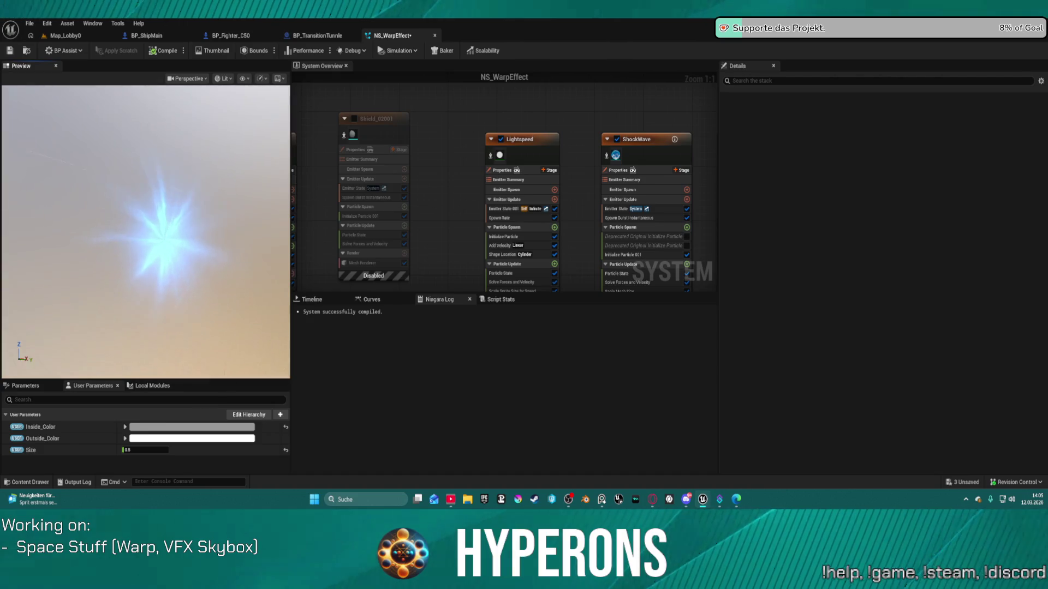
- Try the Epic Headquarters preview scene, return to Grey Ambient, and browse show and view modes
{"action": "left_click", "coordinate": [278, 78]}
{"action": "left_click", "coordinate": [295, 135]}
{"action": "left_click", "coordinate": [278, 78]}
{"action": "left_click", "coordinate": [295, 156]}
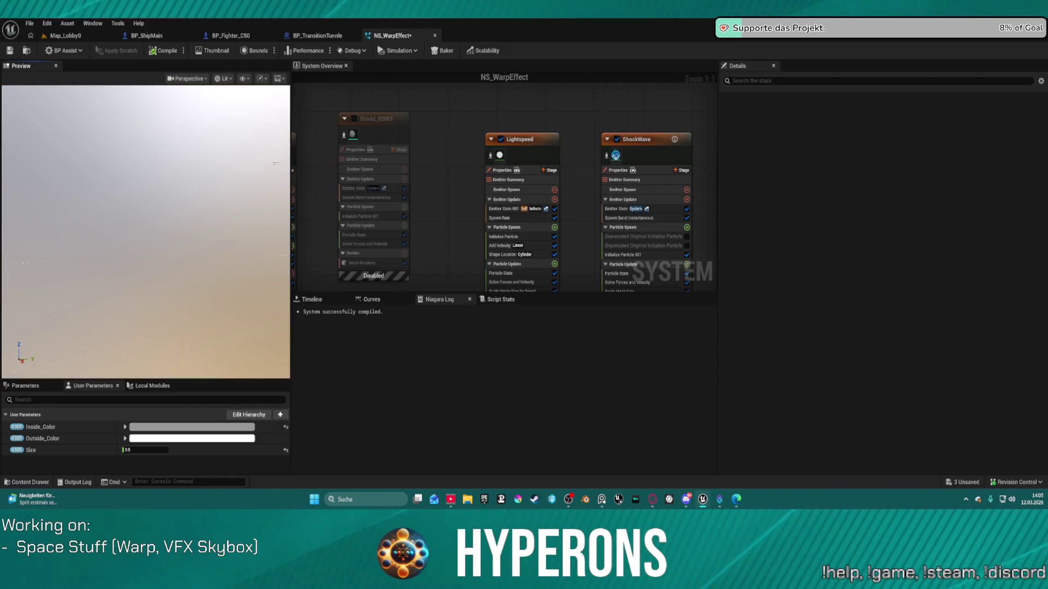
{"action": "left_click", "coordinate": [242, 79]}
{"action": "left_click", "coordinate": [222, 78]}
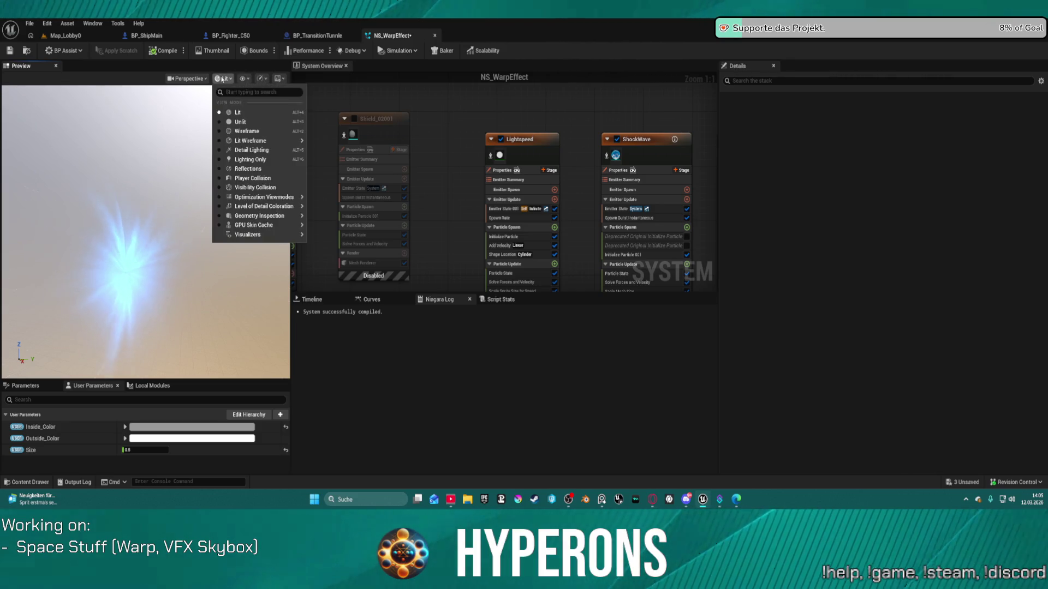
{"action": "left_click", "coordinate": [221, 110]}
- Turn on Orbit Mode for the preview camera and bring up the preview scene options
{"action": "left_click", "coordinate": [188, 78]}
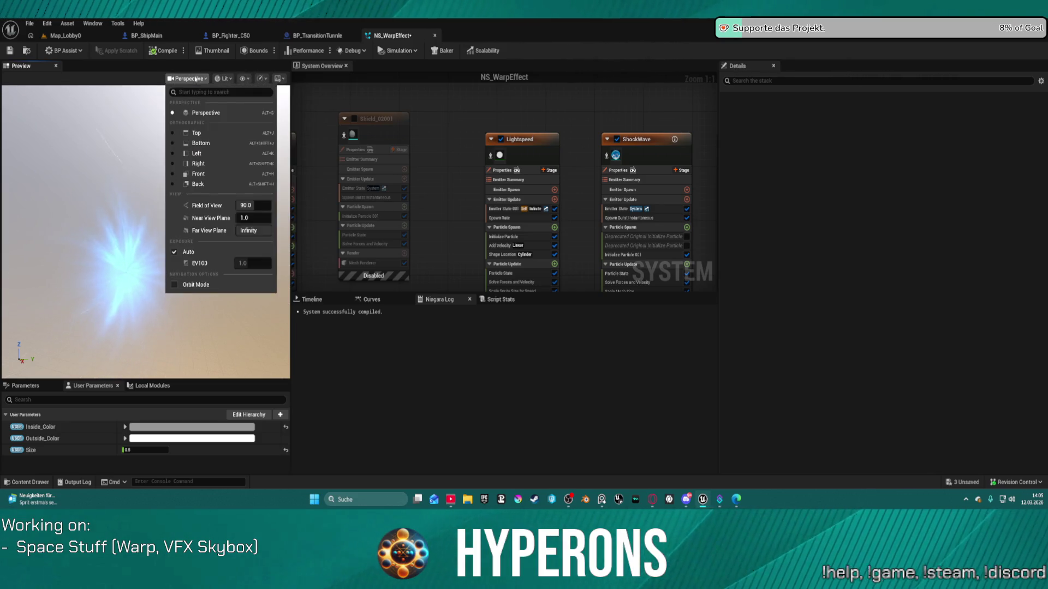
{"action": "left_click", "coordinate": [181, 285]}
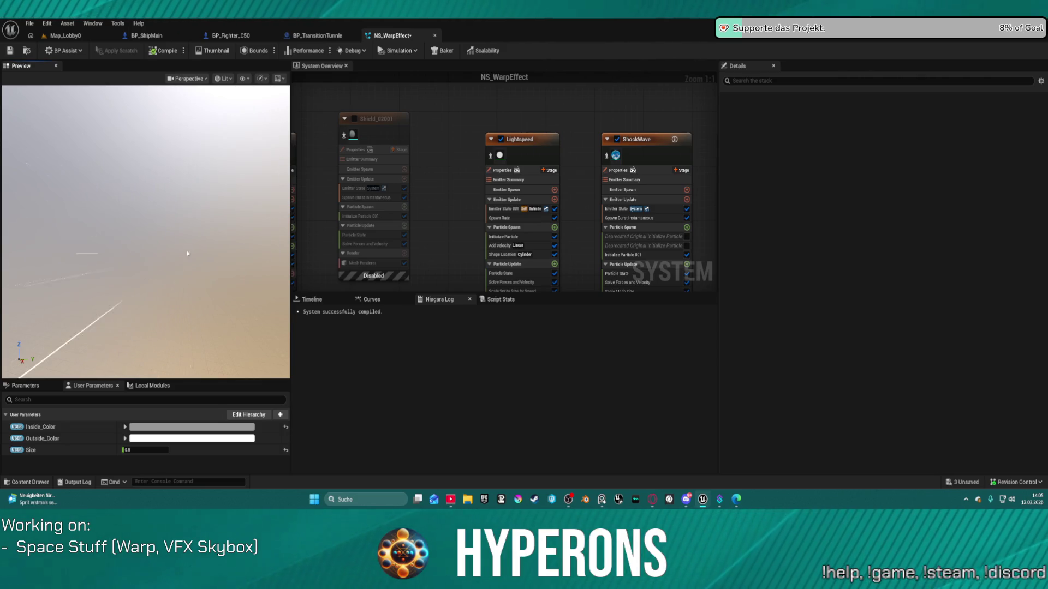
{"action": "left_click", "coordinate": [187, 78]}
{"action": "left_click", "coordinate": [179, 285]}
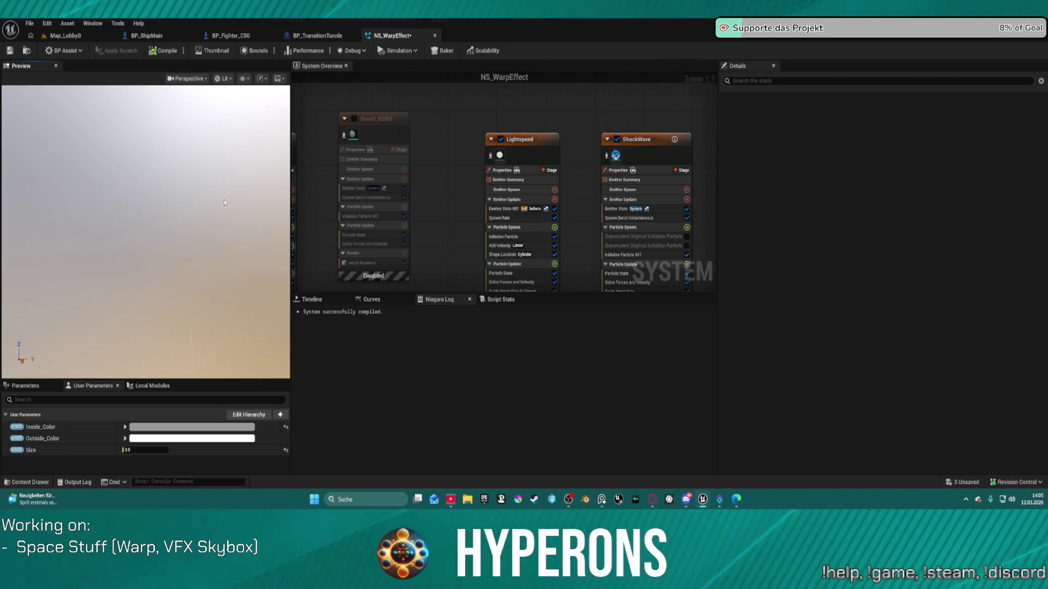
{"action": "left_click", "coordinate": [278, 78]}
{"action": "mouse_move", "coordinate": [311, 113]}
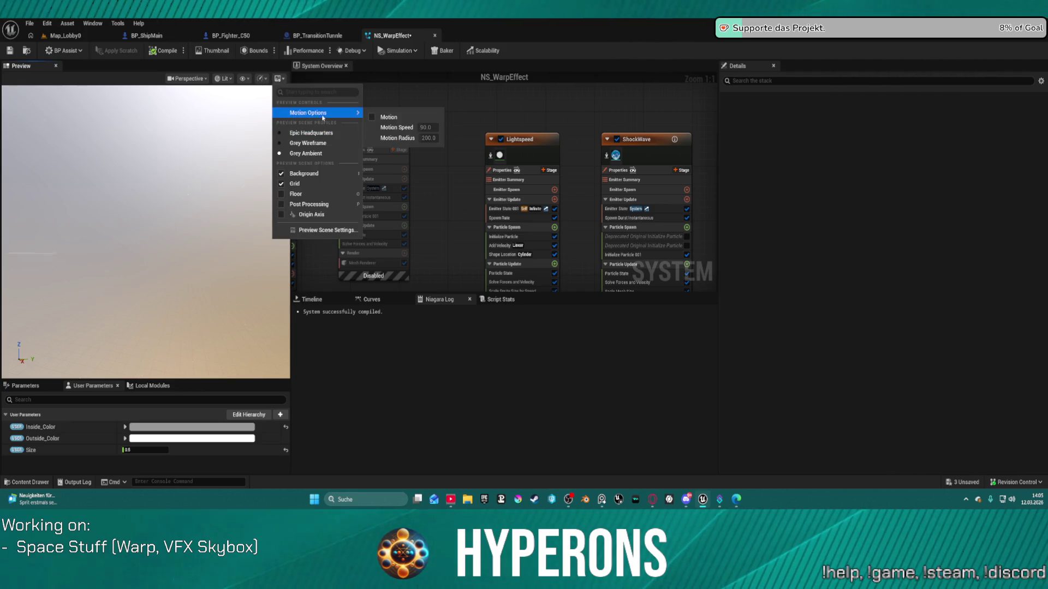
- Turn off Post Processing, toggle the Grid off and on, and uncheck Background
{"action": "left_click", "coordinate": [306, 204]}
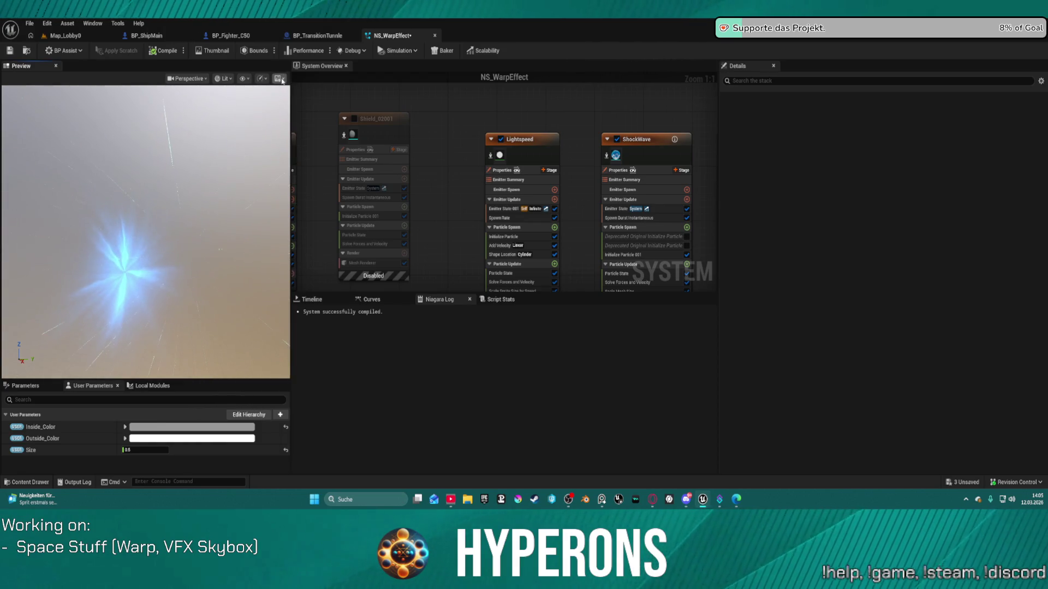
{"action": "left_click", "coordinate": [278, 78]}
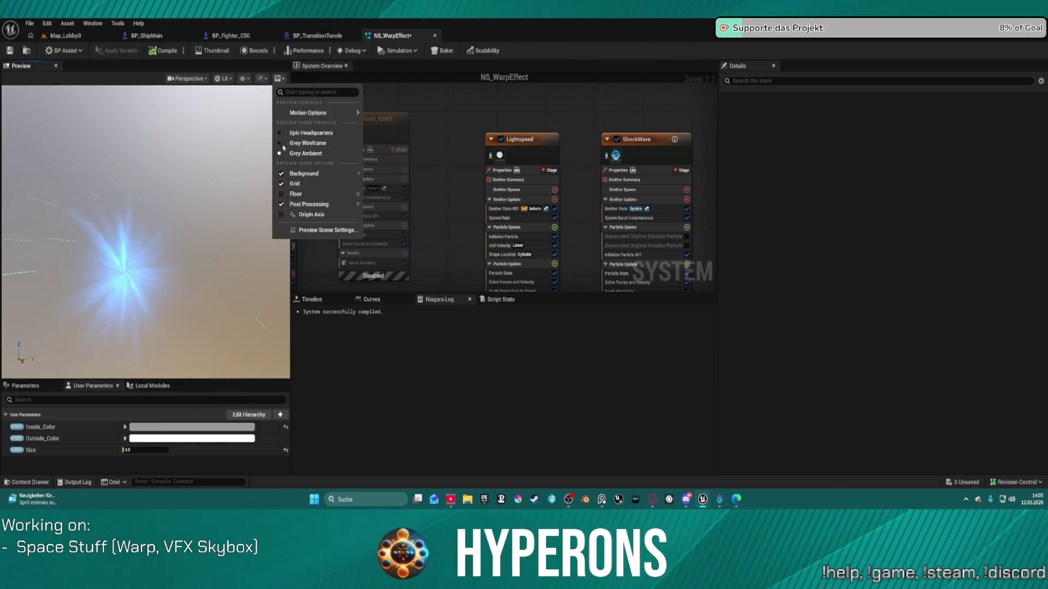
{"action": "left_click", "coordinate": [284, 183]}
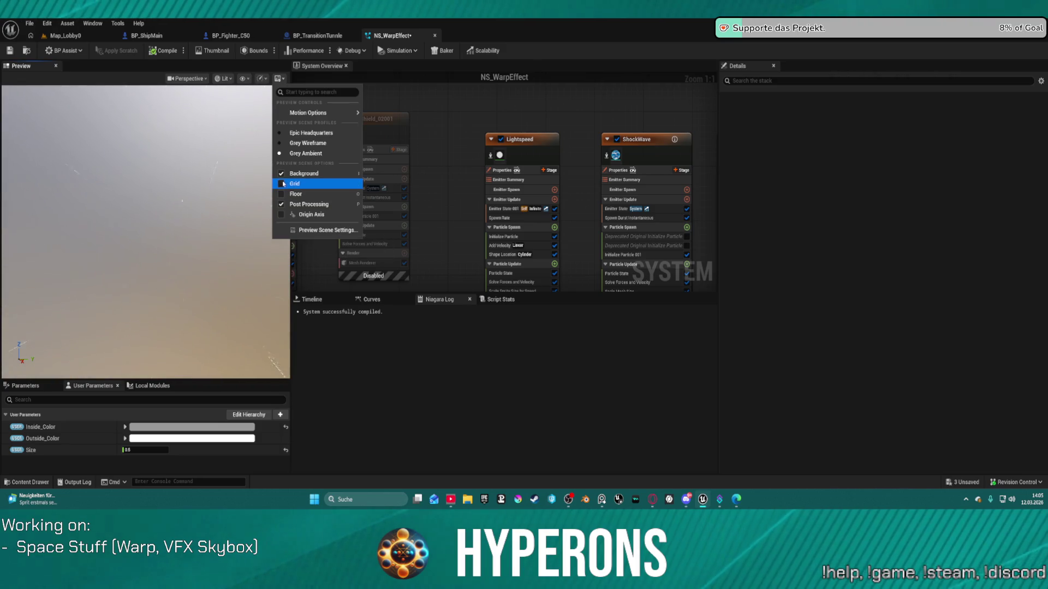
{"action": "left_click", "coordinate": [285, 184]}
{"action": "left_click", "coordinate": [284, 174]}
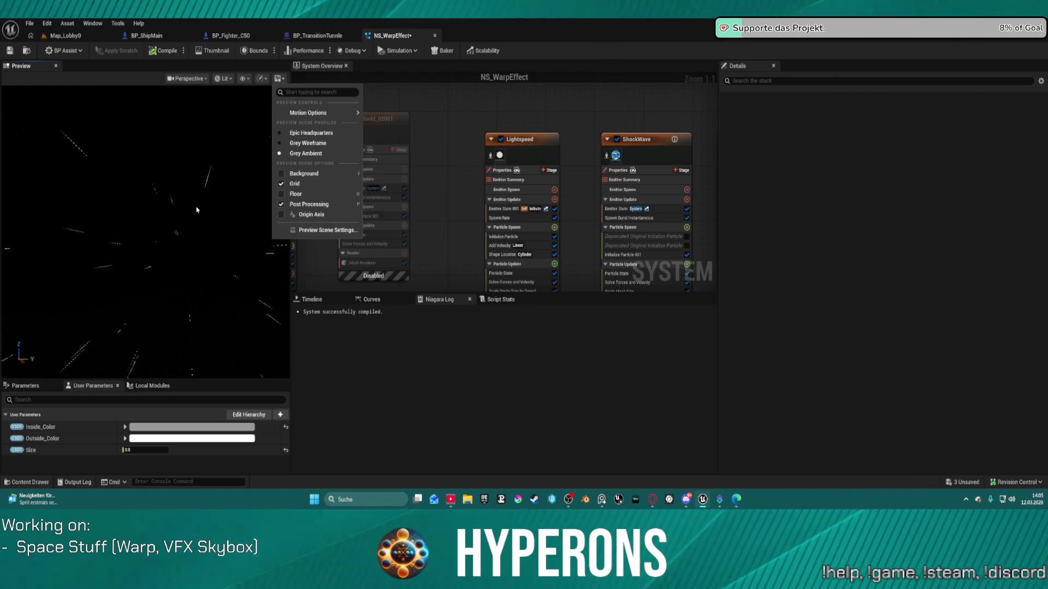
- Add a View Recycler module to Lightspeed's Particle Update by searching 'rec'
{"action": "left_click", "coordinate": [554, 264]}
{"action": "left_click", "coordinate": [554, 265]}
{"action": "type", "text": "rey"}
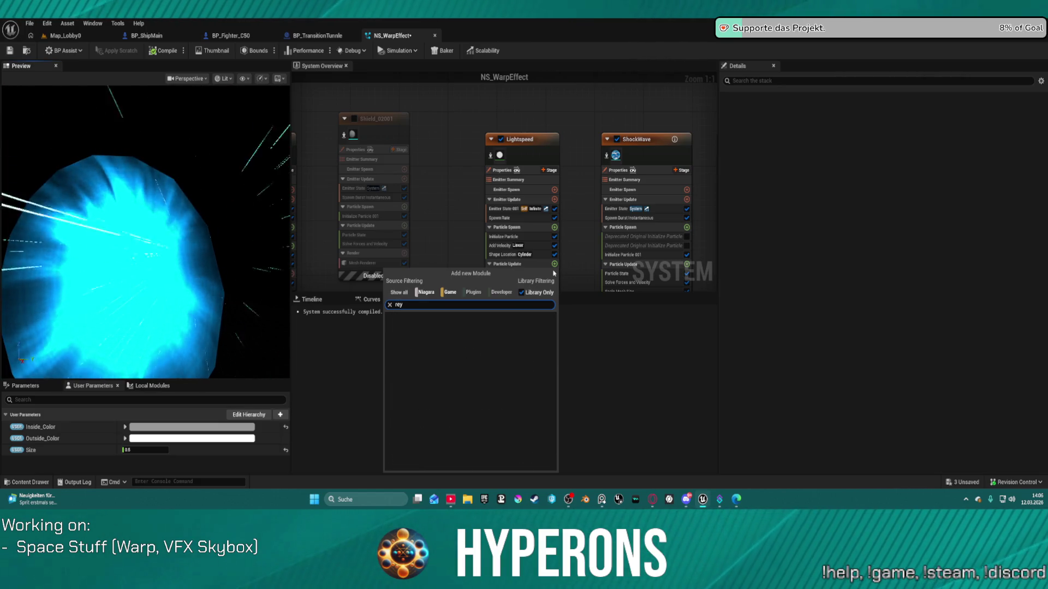
{"action": "key", "text": "BackSpace"}
{"action": "type", "text": "c"}
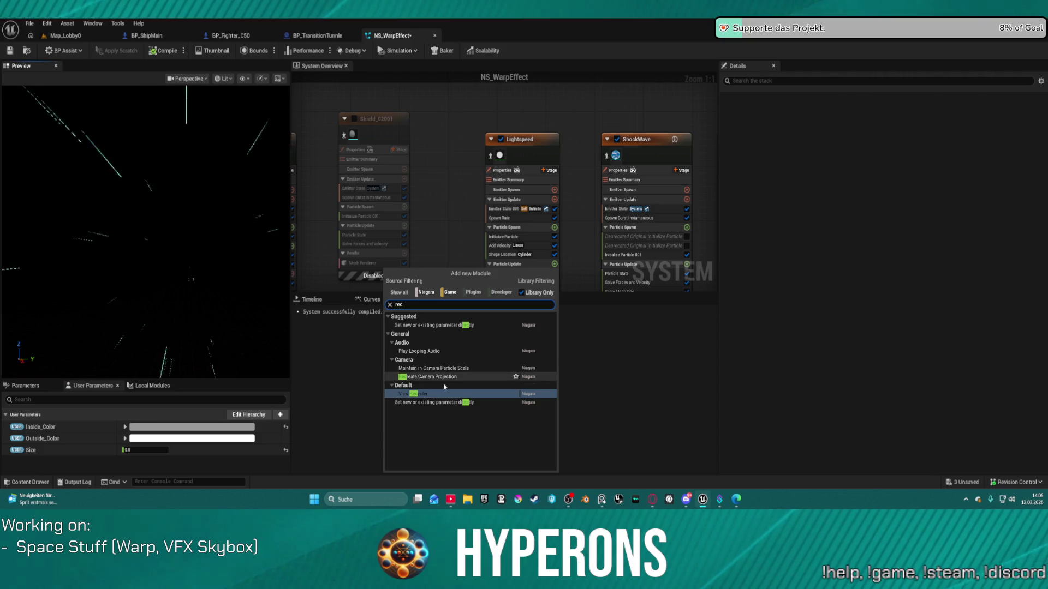
{"action": "left_click", "coordinate": [417, 393]}
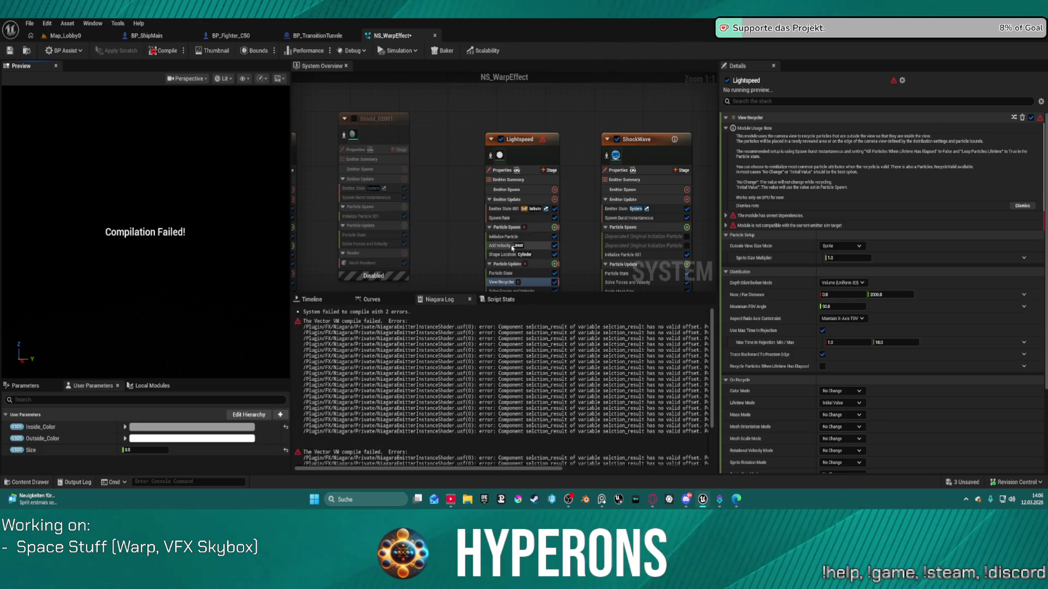
- Delete Lightspeed's View Recycler module so NS_WarpEffect compiles without errors again
{"action": "left_click", "coordinate": [519, 283]}
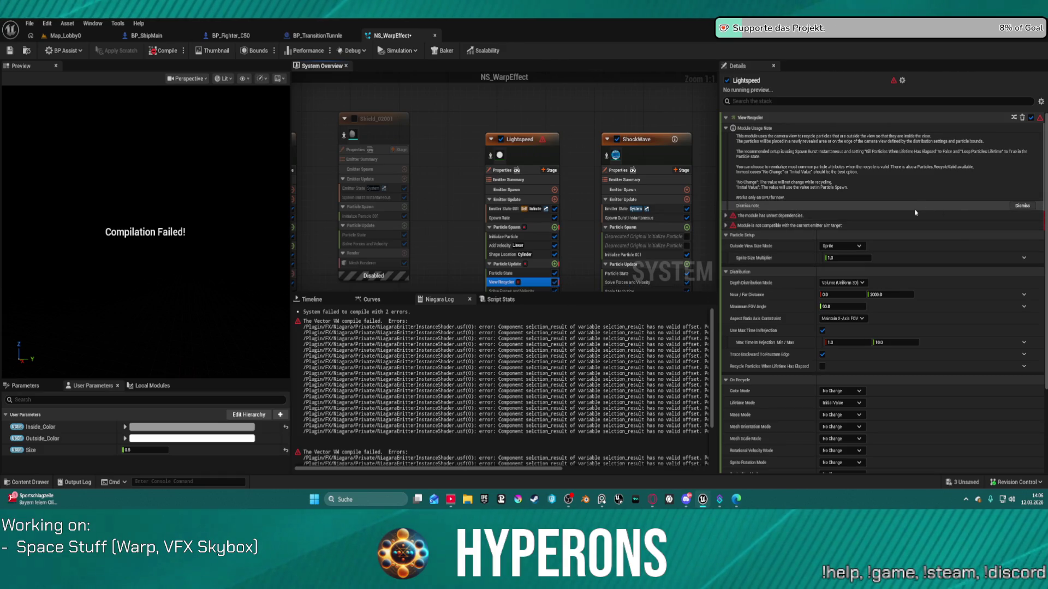
{"action": "key", "text": "Delete"}
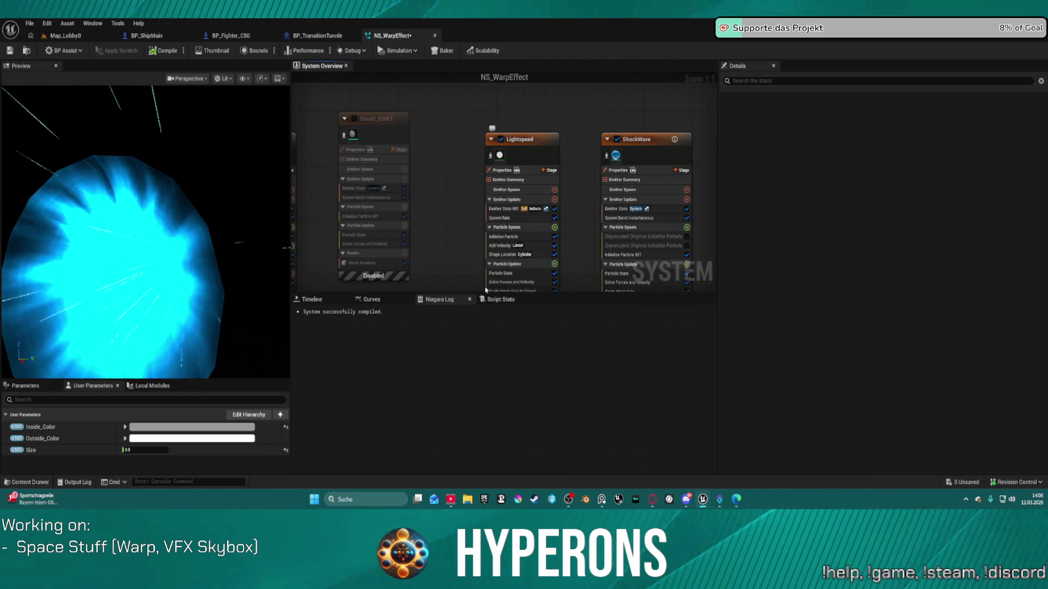
- Disable the Lightspeed emitter, enable Shield_02001 and show Shield_02001's emitter details
{"action": "left_click", "coordinate": [500, 139]}
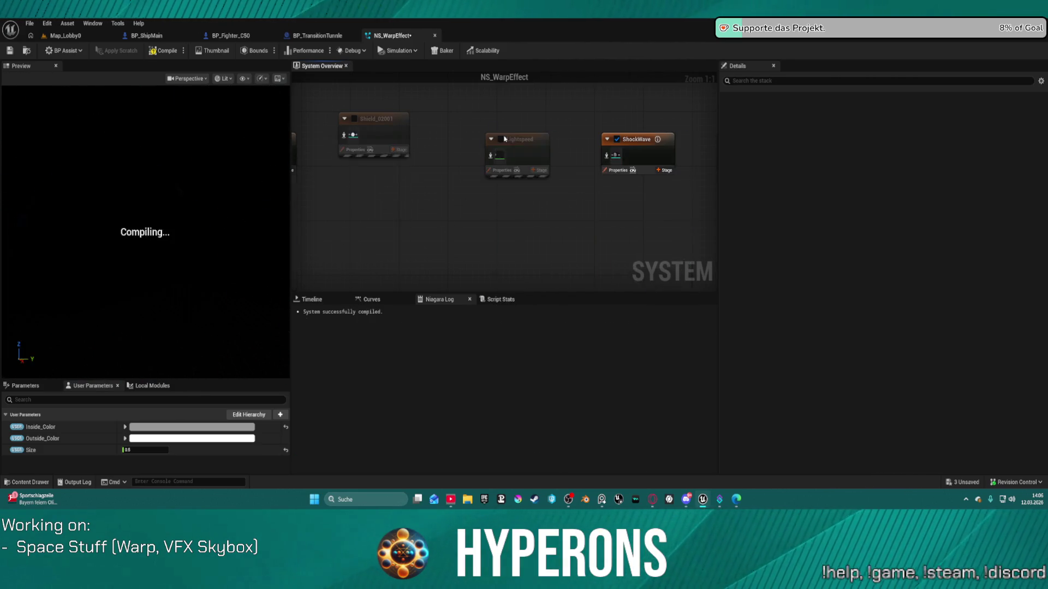
{"action": "left_click", "coordinate": [354, 118]}
{"action": "left_click", "coordinate": [357, 119]}
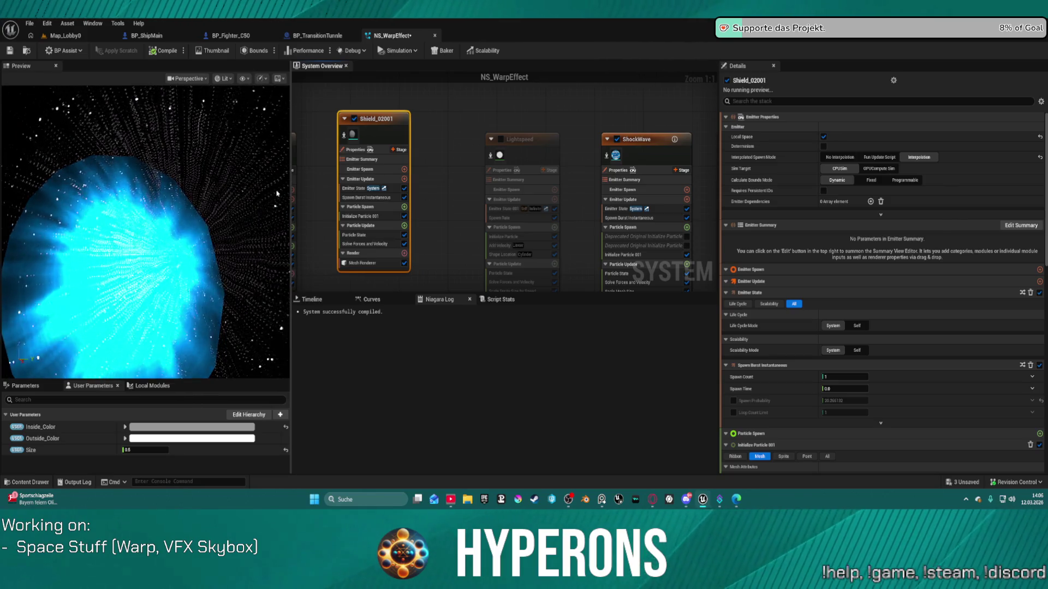
{"action": "left_click", "coordinate": [250, 202]}
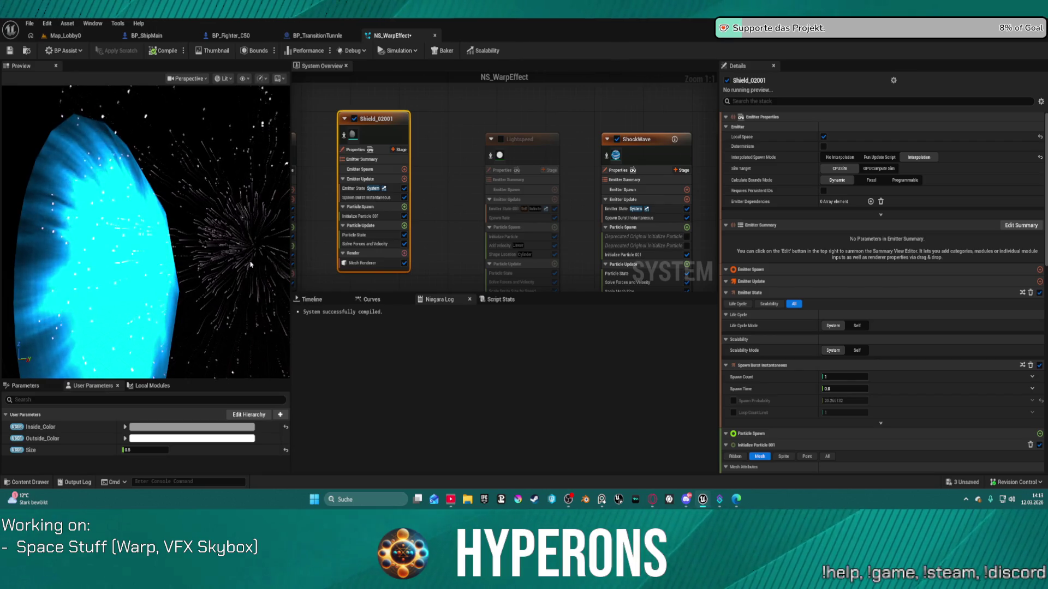
- Pan and zoom the System Overview graph out to Zoom -10 so every emitter node is visible
{"action": "left_click_drag", "start_coordinate": [305, 219], "coordinate": [430, 144]}
{"action": "scroll", "coordinate": [430, 144], "scroll_direction": "down", "scroll_amount": 6}
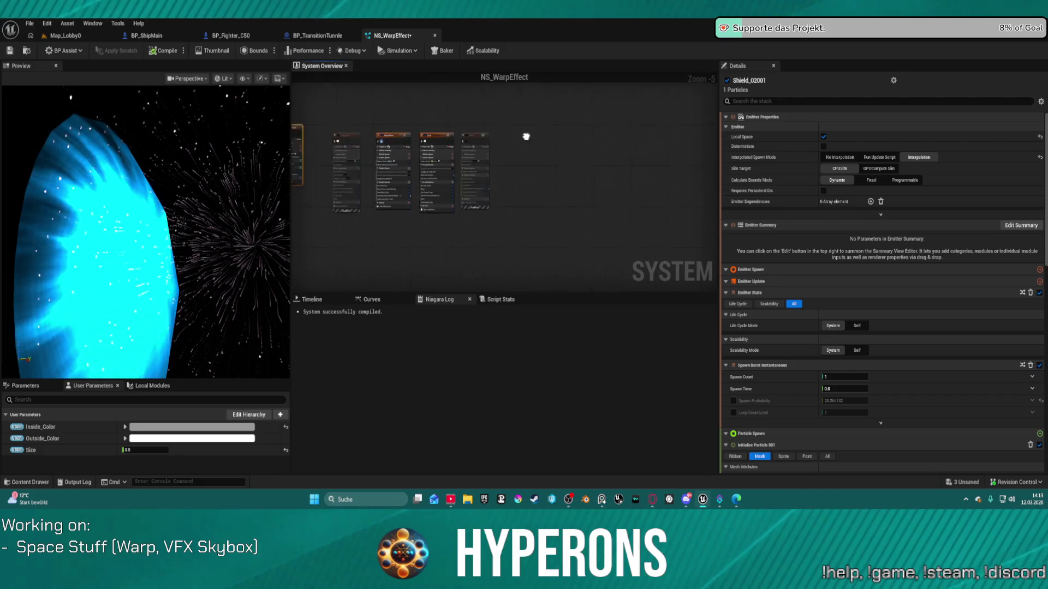
{"action": "scroll", "coordinate": [593, 137], "scroll_direction": "down", "scroll_amount": 4}
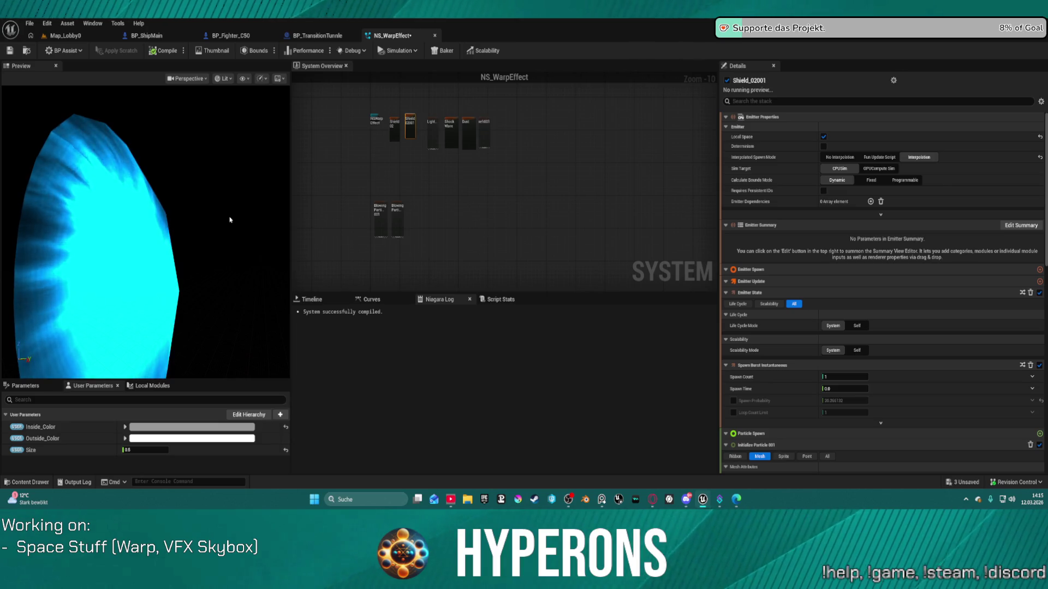
- Orbit the Niagara preview away from the shield and switch to the Map_Lobby0 level
{"action": "left_click_drag", "start_coordinate": [99, 182], "coordinate": [153, 182]}
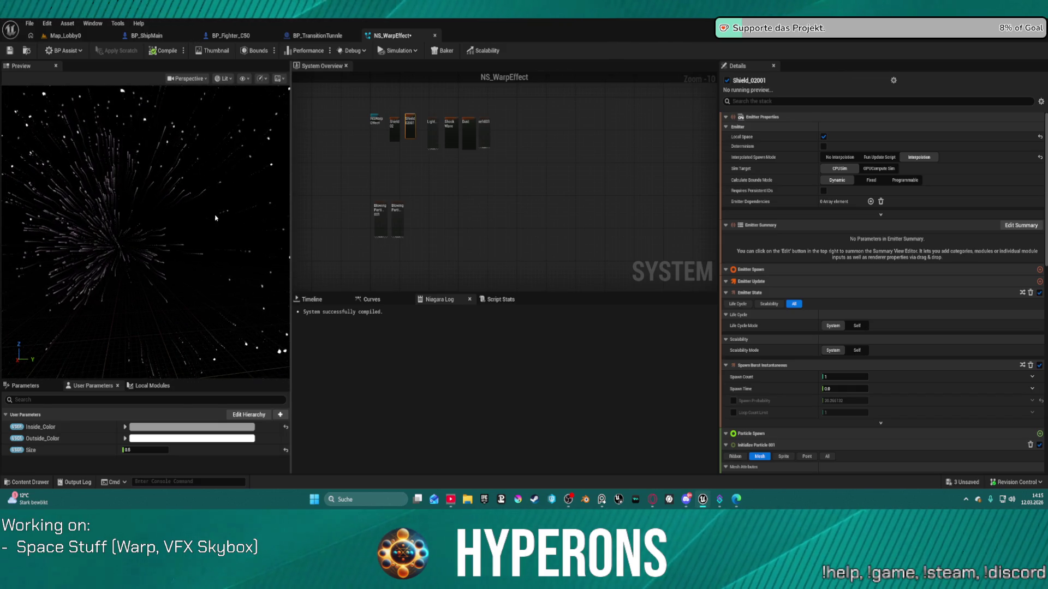
{"action": "left_click", "coordinate": [86, 36]}
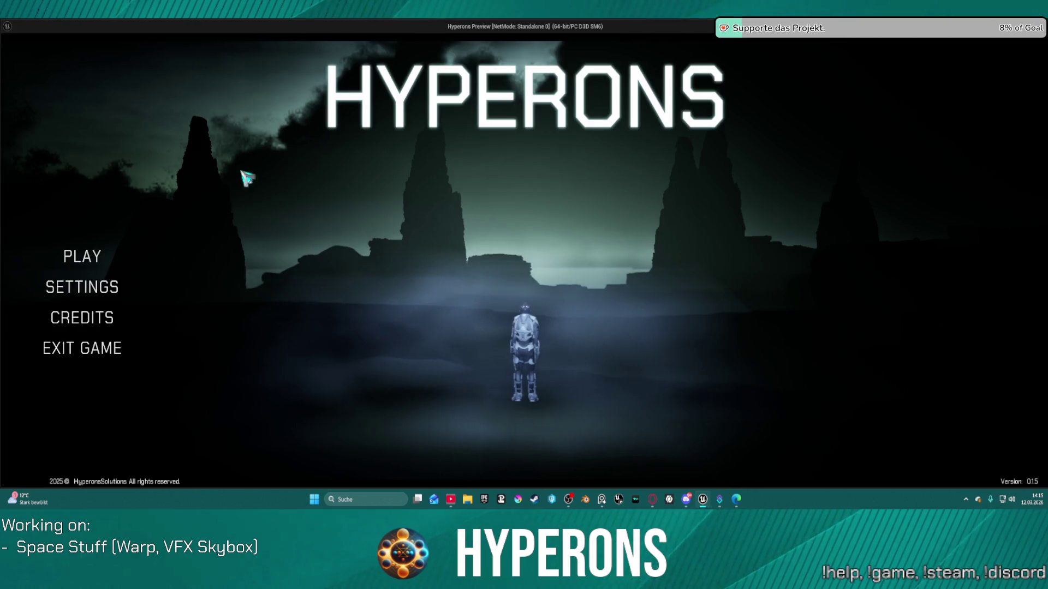
- Start a game with the existing character, fly the ship toward the sun, then stop
{"action": "left_click", "coordinate": [102, 257]}
{"action": "left_click", "coordinate": [377, 210]}
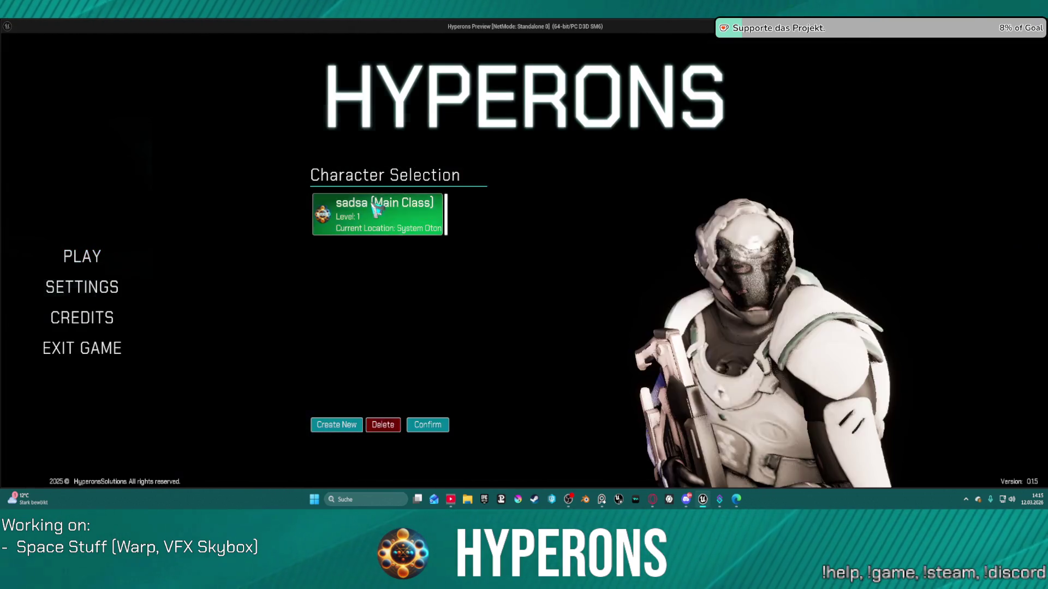
{"action": "left_click", "coordinate": [709, 415]}
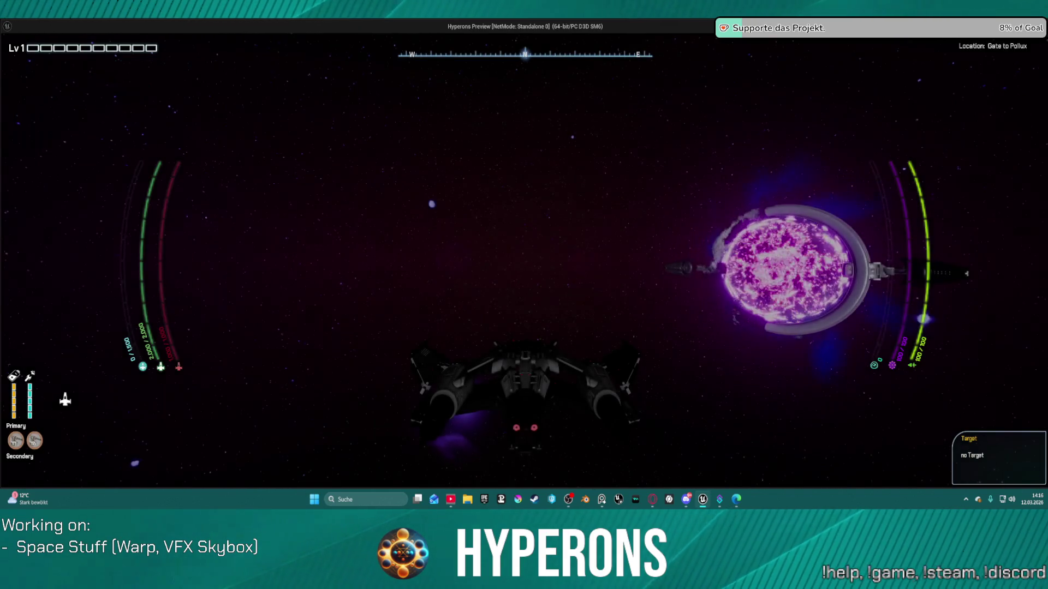
{"action": "key", "text": "w"}
{"action": "key", "text": "w"}
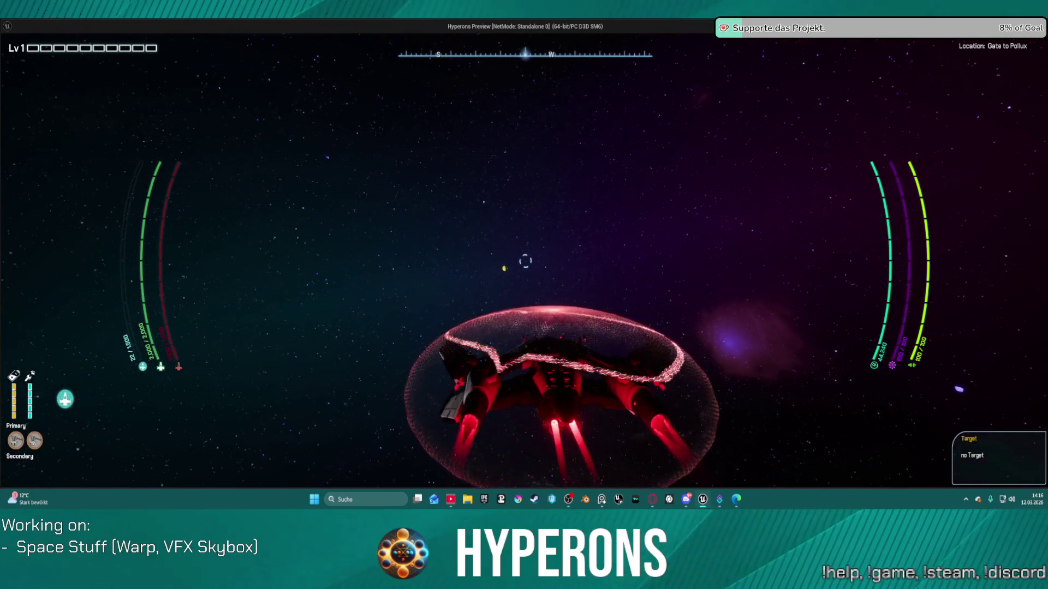
{"action": "key", "text": "w"}
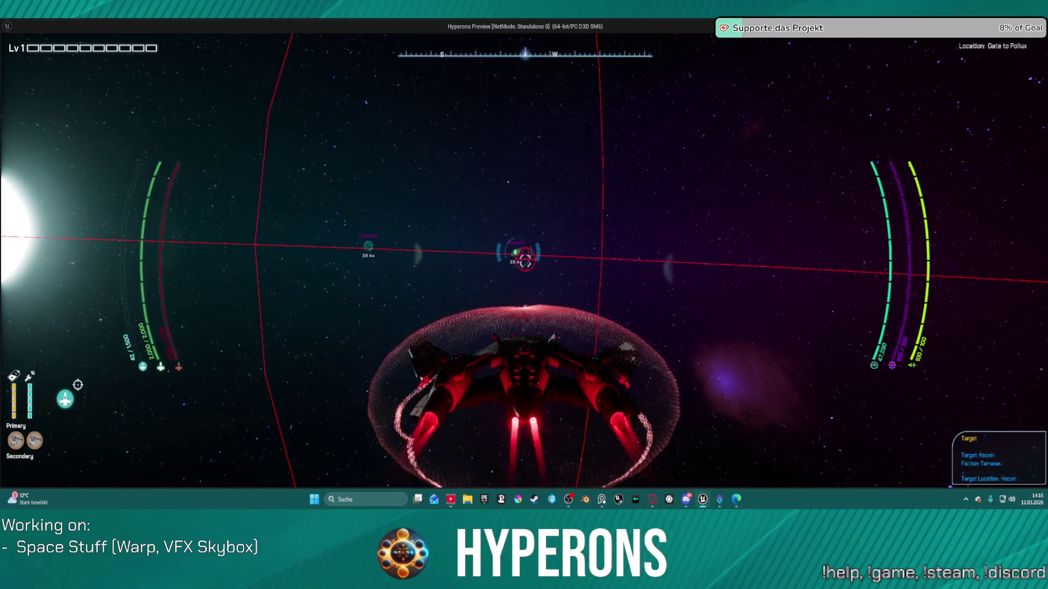
{"action": "key", "text": "s"}
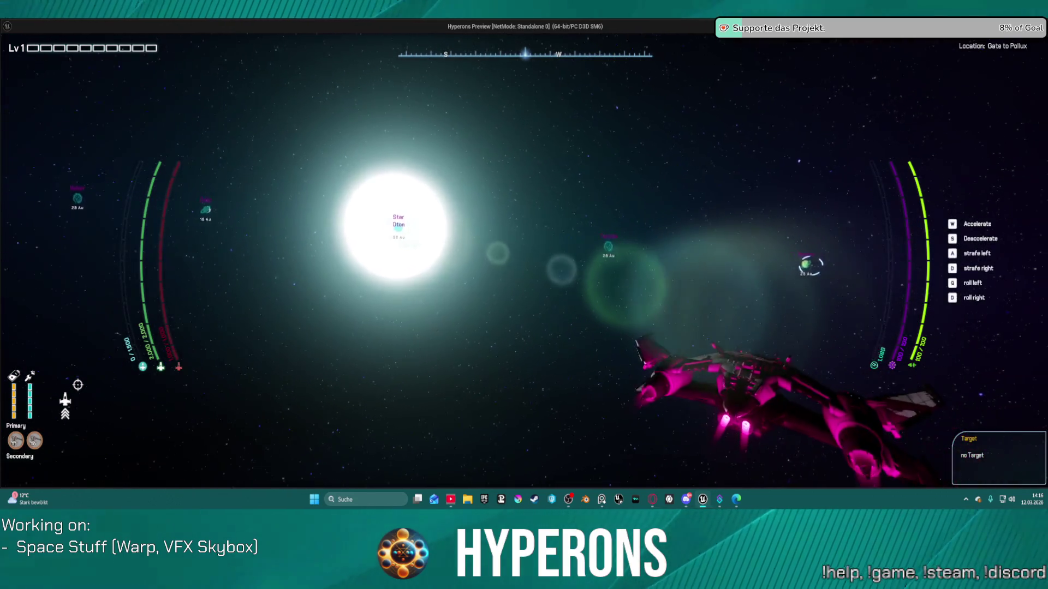
- Browse the cargo, inventory, equipment and character attribute panels, then close them
{"action": "key", "text": "i"}
{"action": "left_click", "coordinate": [885, 267]}
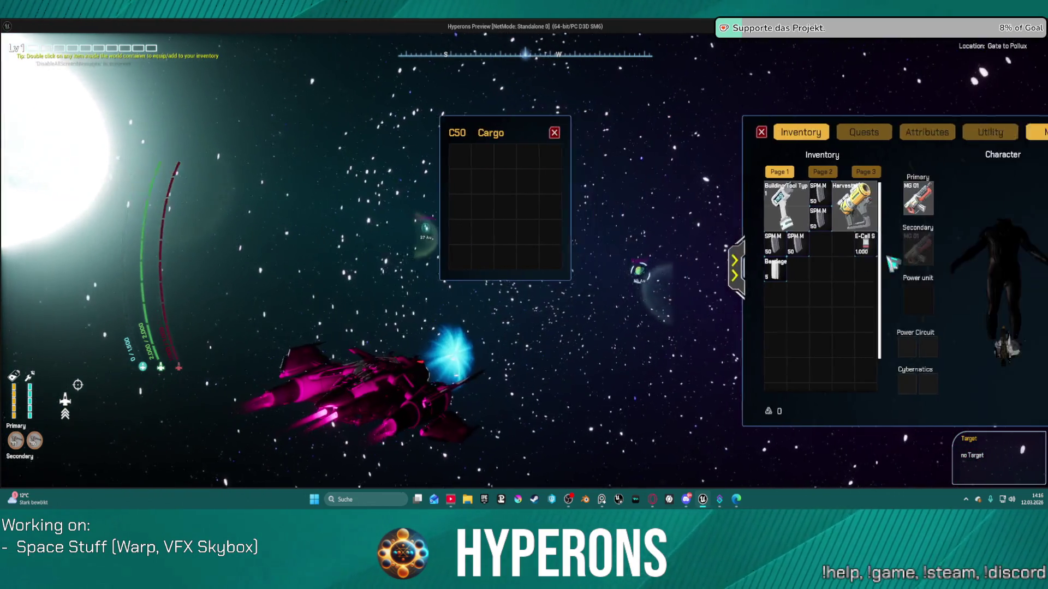
{"action": "left_click", "coordinate": [838, 132]}
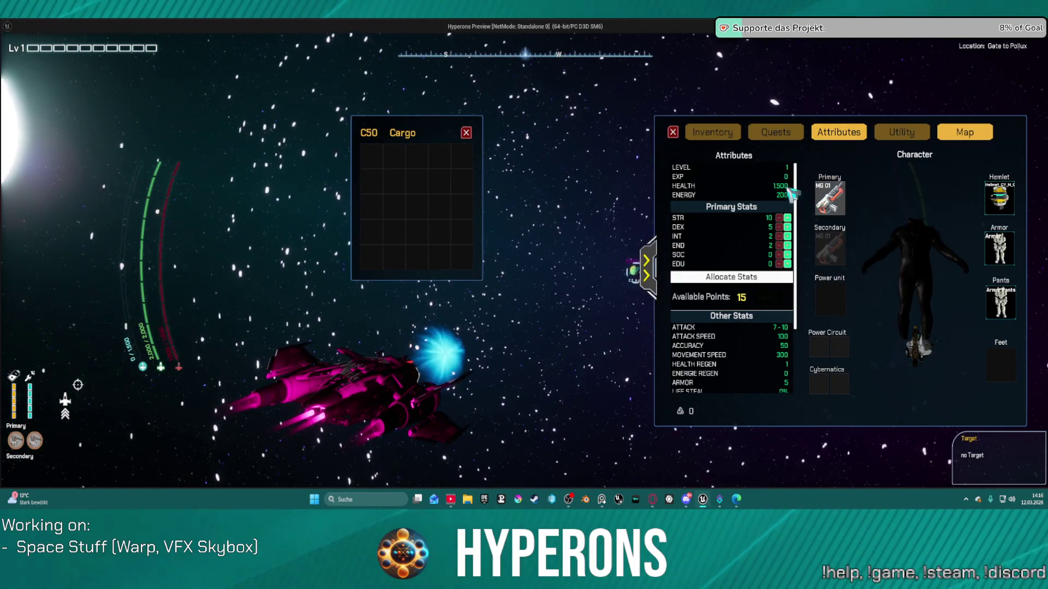
{"action": "key", "text": "i"}
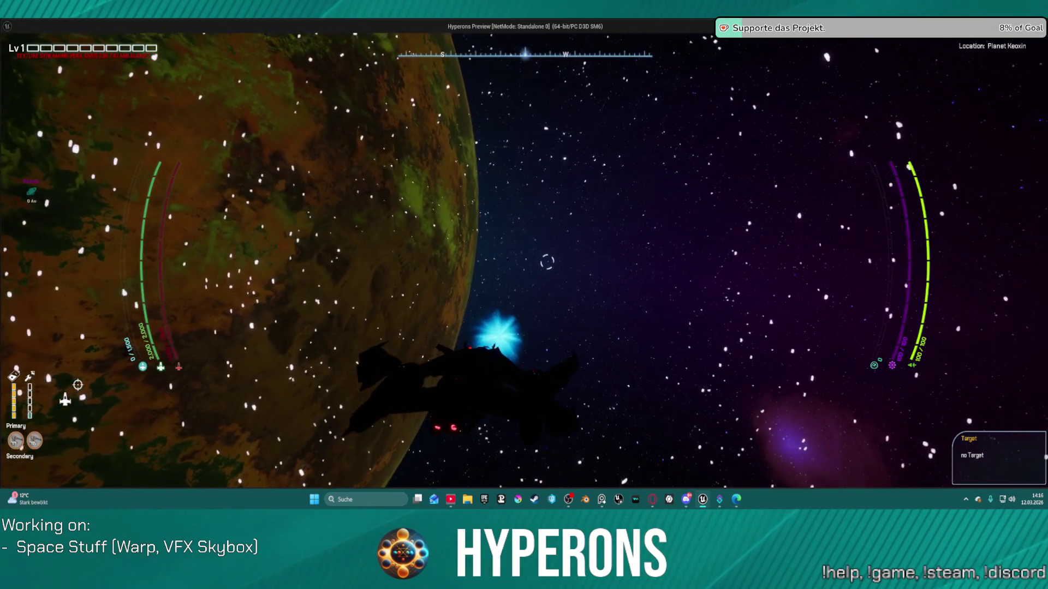
- Engage warp to form the shield bubble, strafe sideways, then close the game preview
{"action": "key", "text": "w"}
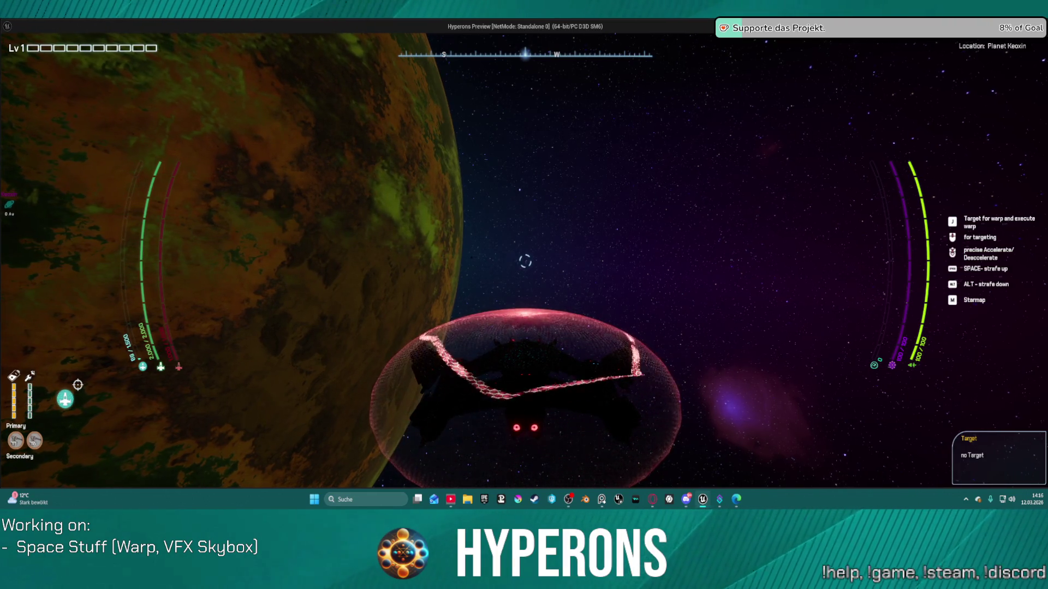
{"action": "key", "text": "a"}
{"action": "key", "text": "d"}
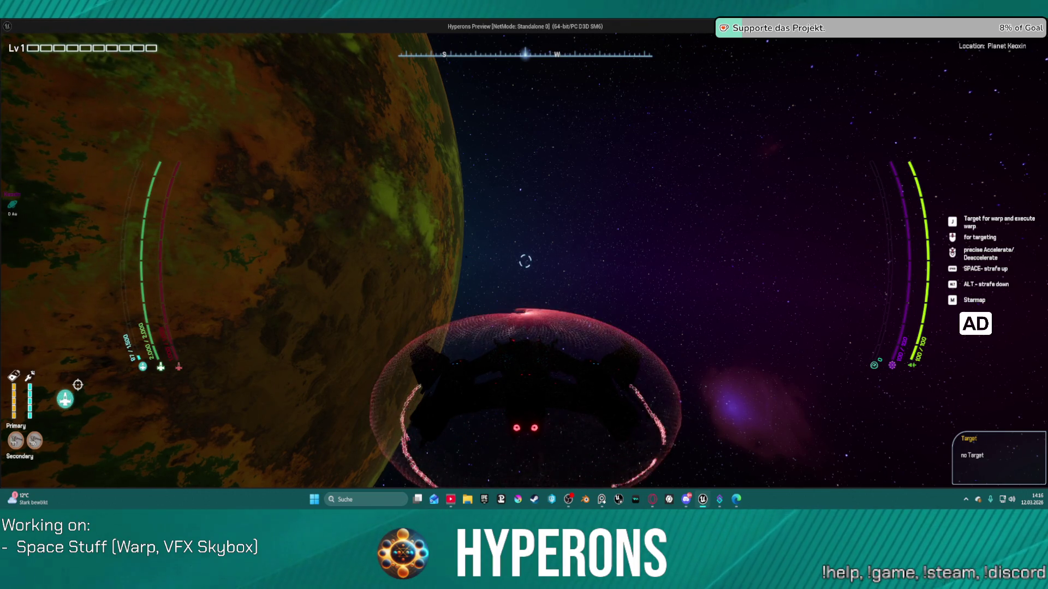
{"action": "key", "text": "Escape"}
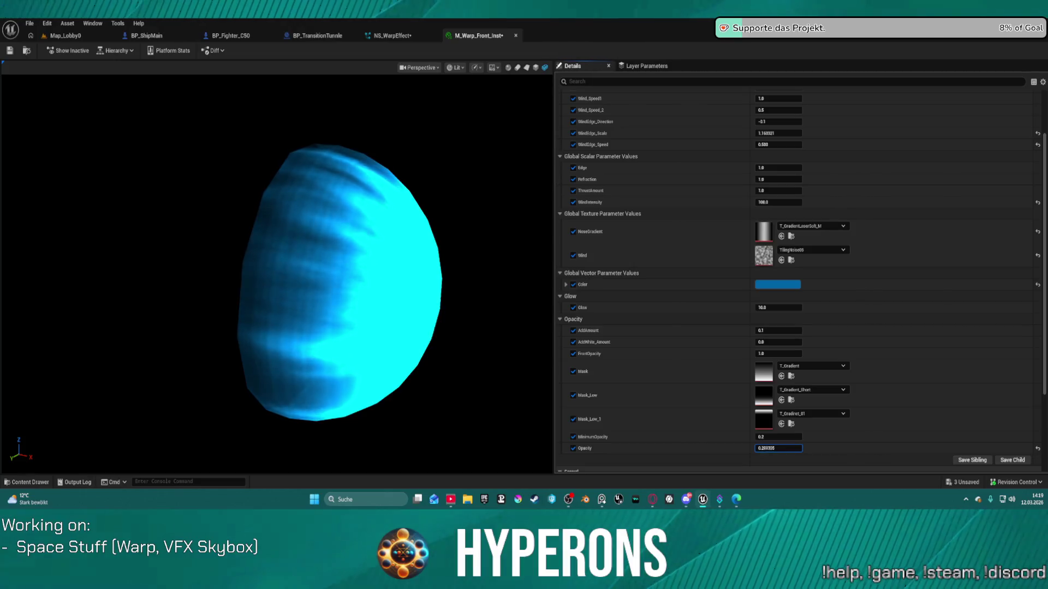
- Lower the warp front's Opacity, raise AddWhite_Amount and set FrontOpacity to .995
{"action": "mouse_move", "coordinate": [778, 448]}
{"action": "left_mouse_down"}
{"action": "mouse_move", "coordinate": [764, 448]}
{"action": "mouse_move", "coordinate": [785, 448]}
{"action": "left_mouse_up"}
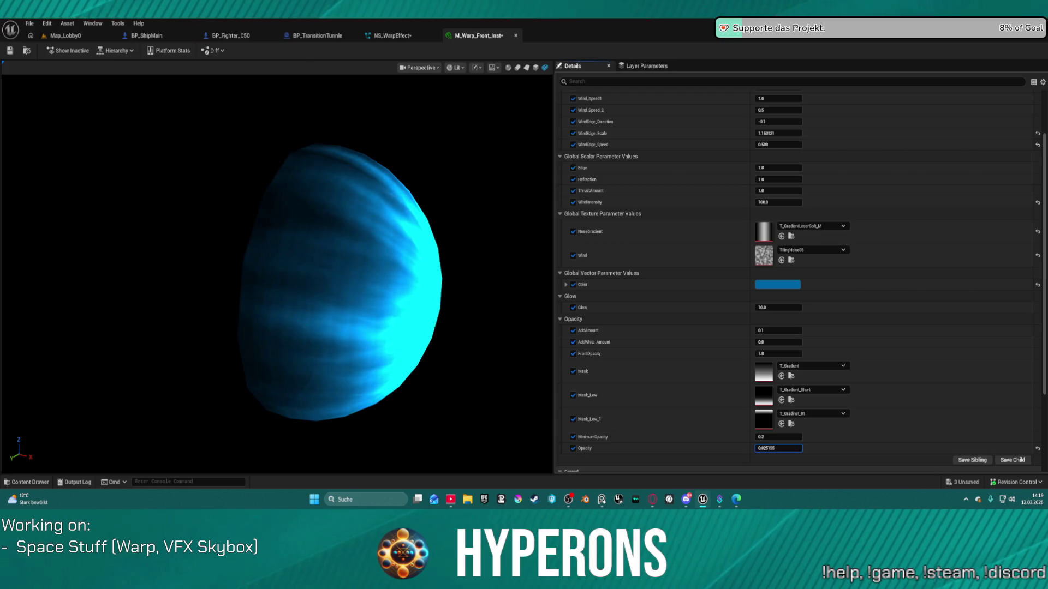
{"action": "left_click_drag", "start_coordinate": [391, 299], "coordinate": [372, 278]}
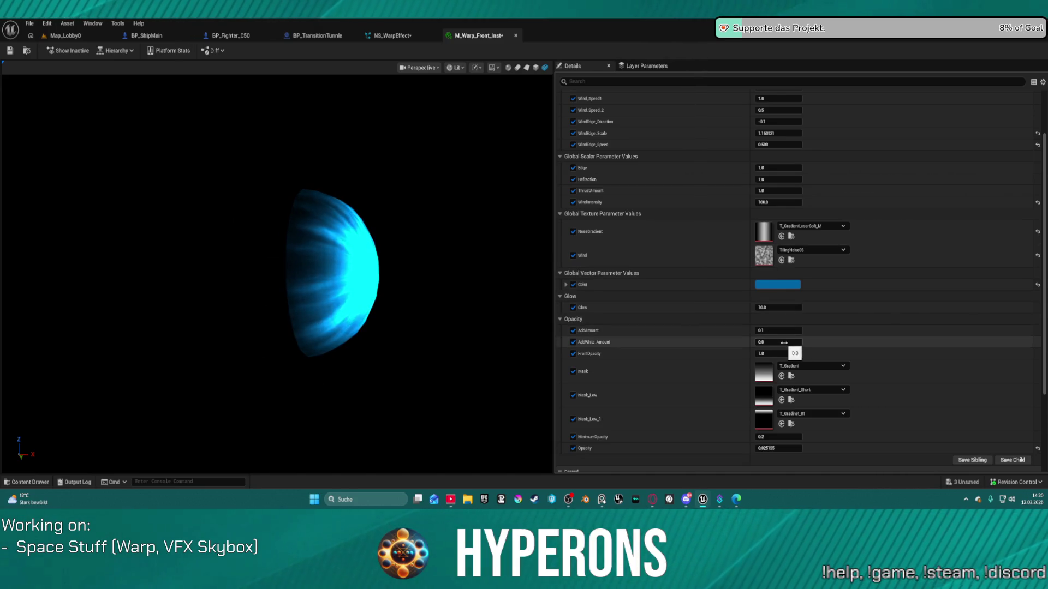
{"action": "left_click_drag", "start_coordinate": [778, 342], "coordinate": [792, 342]}
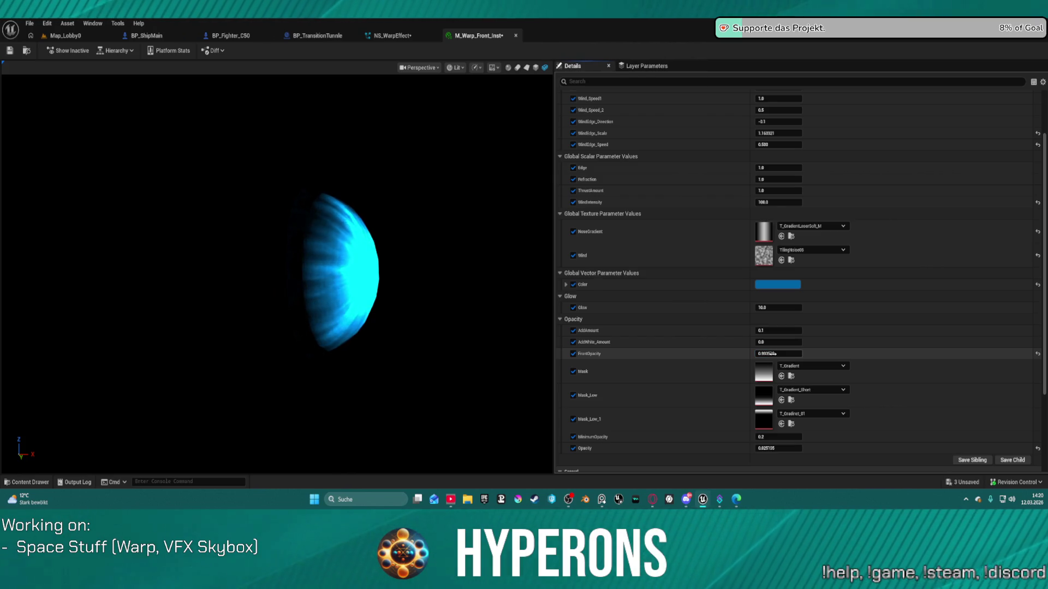
{"action": "left_click", "coordinate": [777, 354]}
{"action": "type", "text": ".99"}
{"action": "type", "text": "5"}
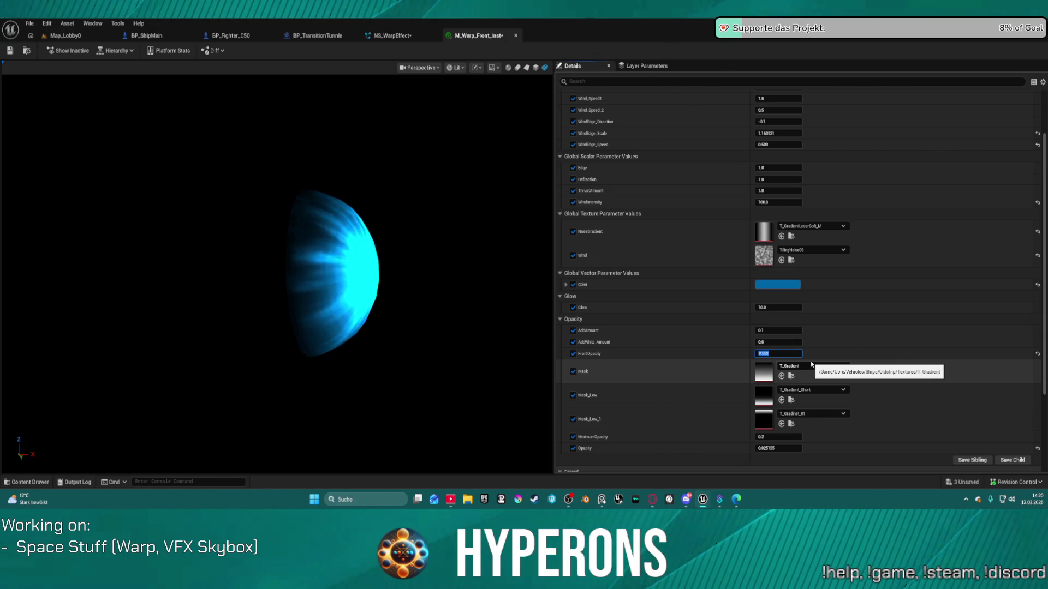
- Set the shield's Glow to 1 and raise Opacity to 1.0 for a solid cyan dome
{"action": "mouse_move", "coordinate": [273, 273]}
{"action": "left_mouse_down"}
{"action": "mouse_move", "coordinate": [229, 281]}
{"action": "mouse_move", "coordinate": [284, 184]}
{"action": "left_mouse_up"}
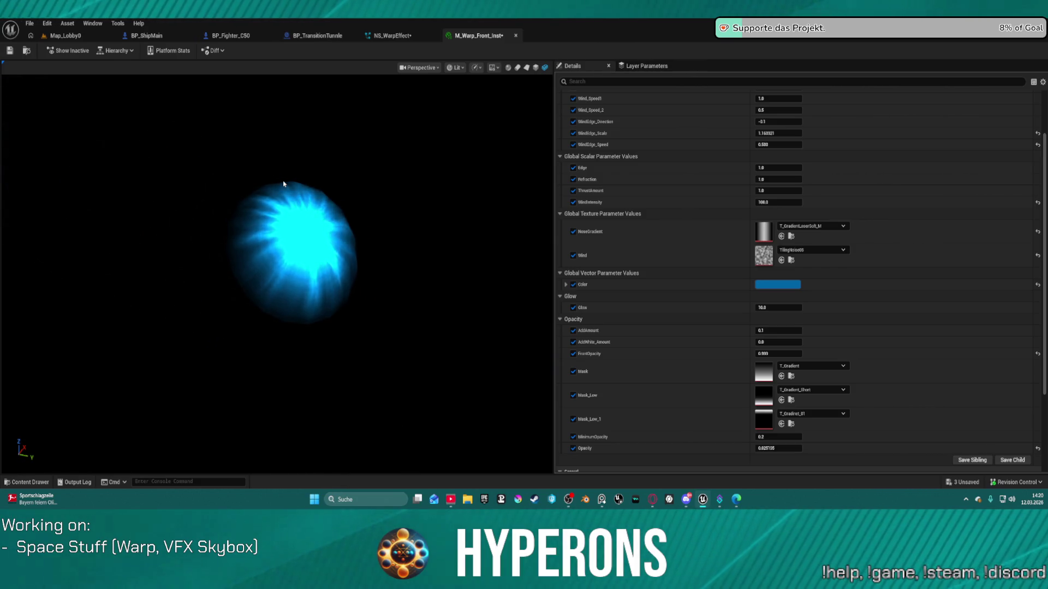
{"action": "left_click_drag", "start_coordinate": [374, 147], "coordinate": [289, 153]}
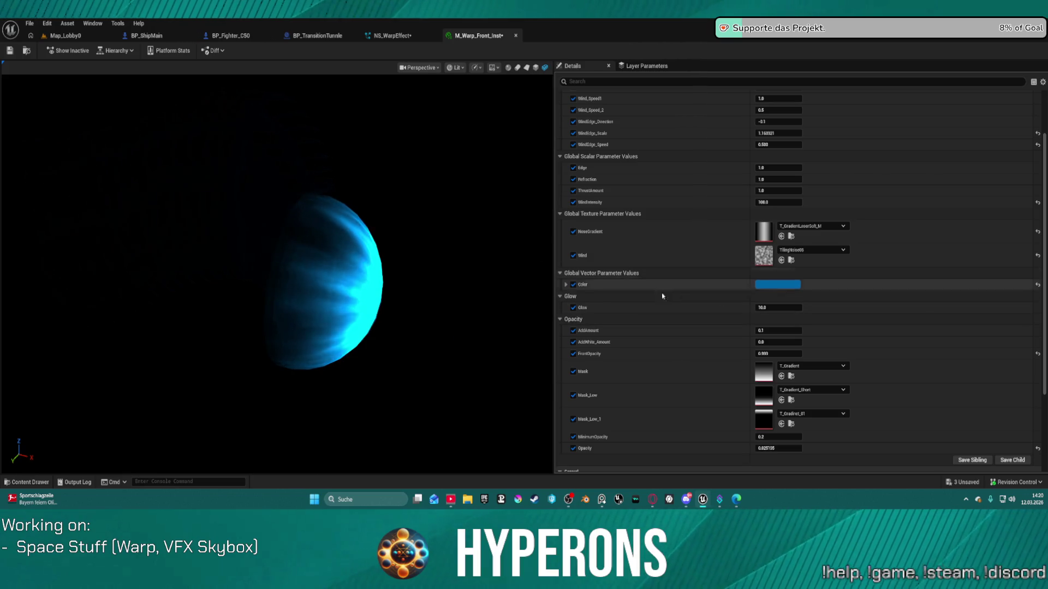
{"action": "mouse_move", "coordinate": [775, 308]}
{"action": "left_mouse_down"}
{"action": "mouse_move", "coordinate": [808, 307]}
{"action": "mouse_move", "coordinate": [763, 307]}
{"action": "left_mouse_up"}
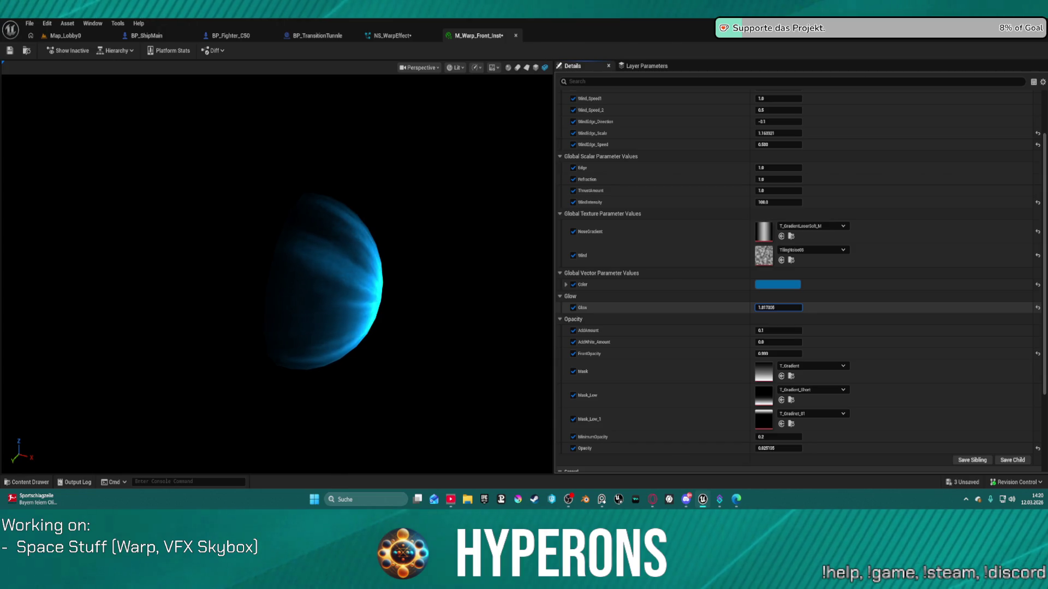
{"action": "left_click", "coordinate": [783, 306]}
{"action": "type", "text": "1"}
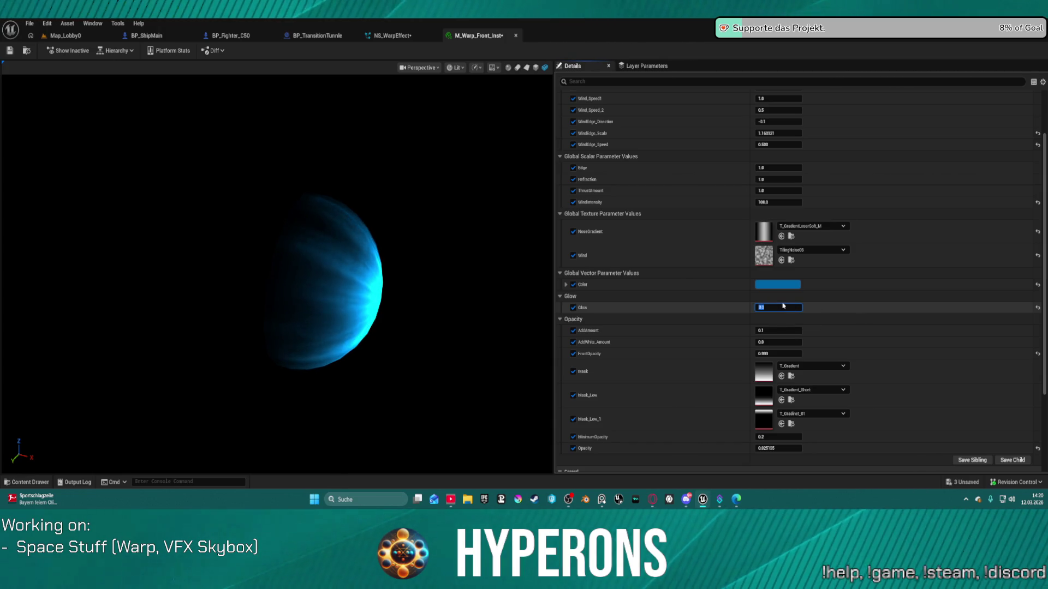
{"action": "key", "text": "Return"}
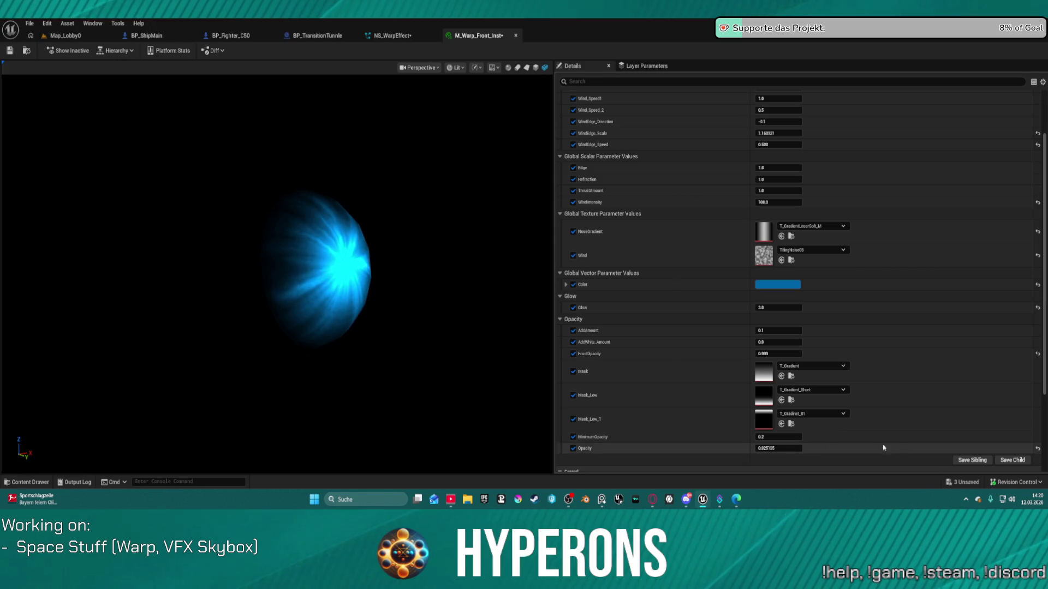
{"action": "left_click_drag", "start_coordinate": [778, 448], "coordinate": [1043, 452]}
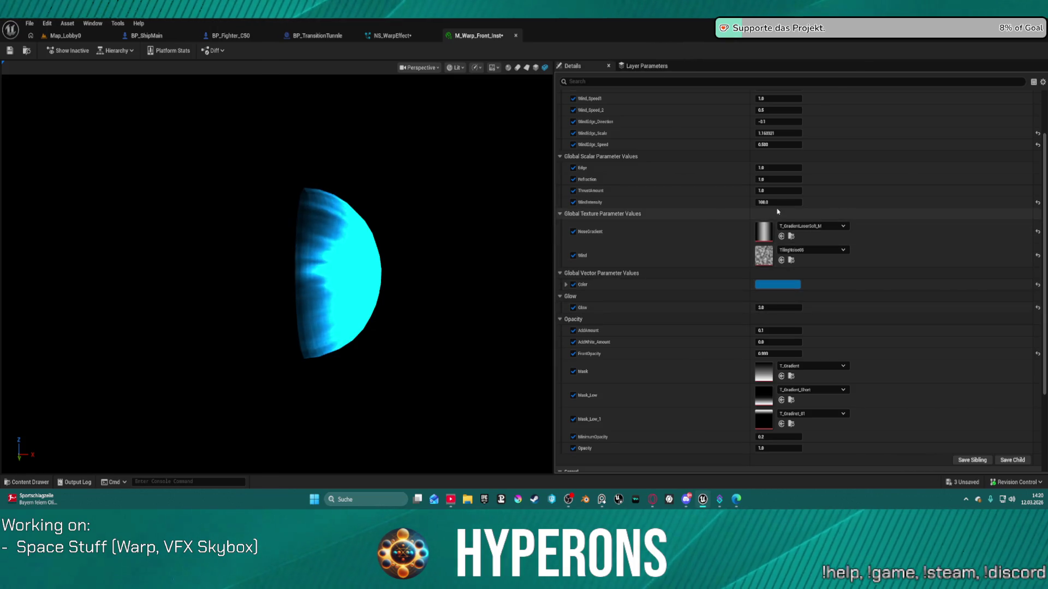
- Set the shield Color to a blue with alpha 0 and nudge Edge up to about 1.885506
{"action": "left_click", "coordinate": [782, 285]}
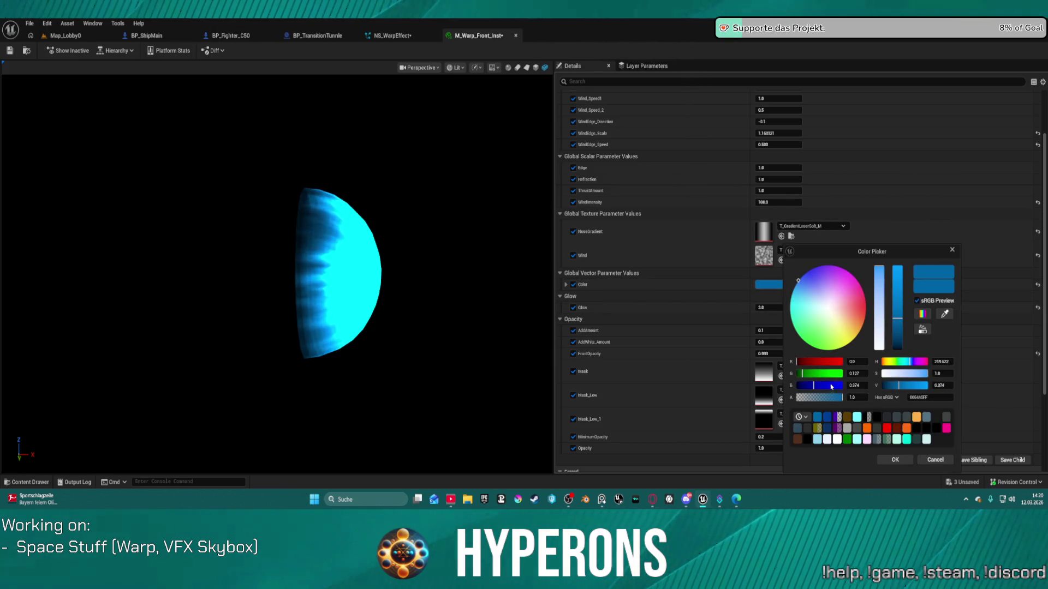
{"action": "left_click", "coordinate": [895, 460]}
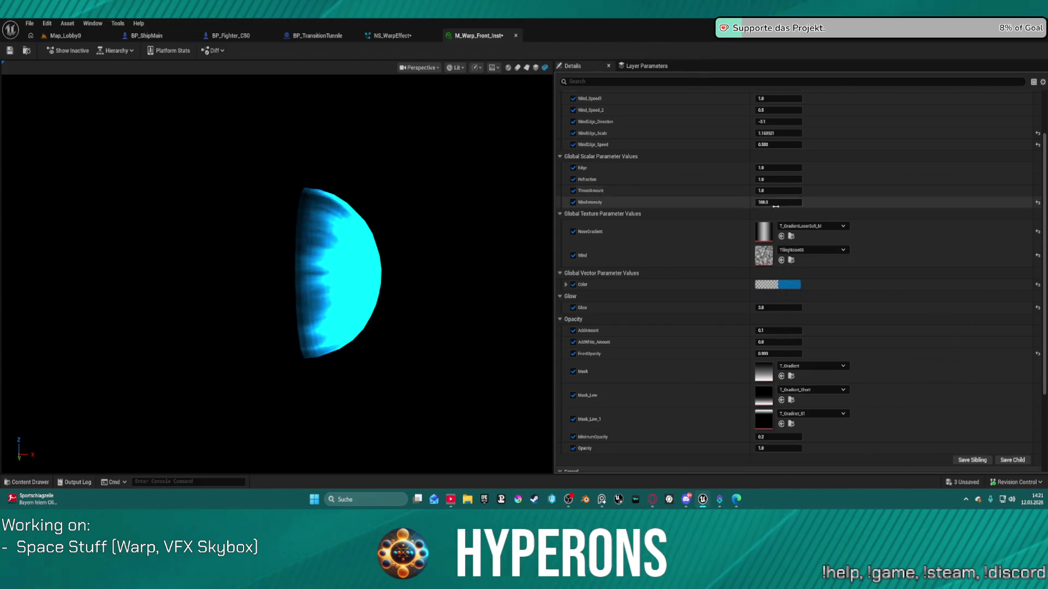
{"action": "left_click_drag", "start_coordinate": [778, 167], "coordinate": [778, 167]}
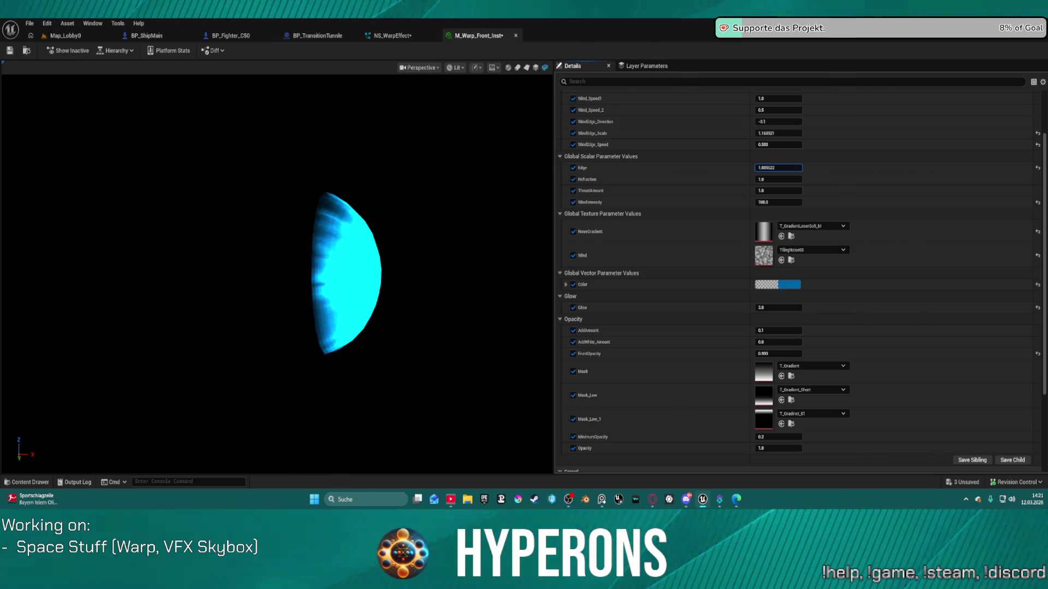
{"action": "mouse_move", "coordinate": [350, 273]}
{"action": "left_mouse_down"}
{"action": "mouse_move", "coordinate": [254, 273]}
{"action": "mouse_move", "coordinate": [342, 269]}
{"action": "left_mouse_up"}
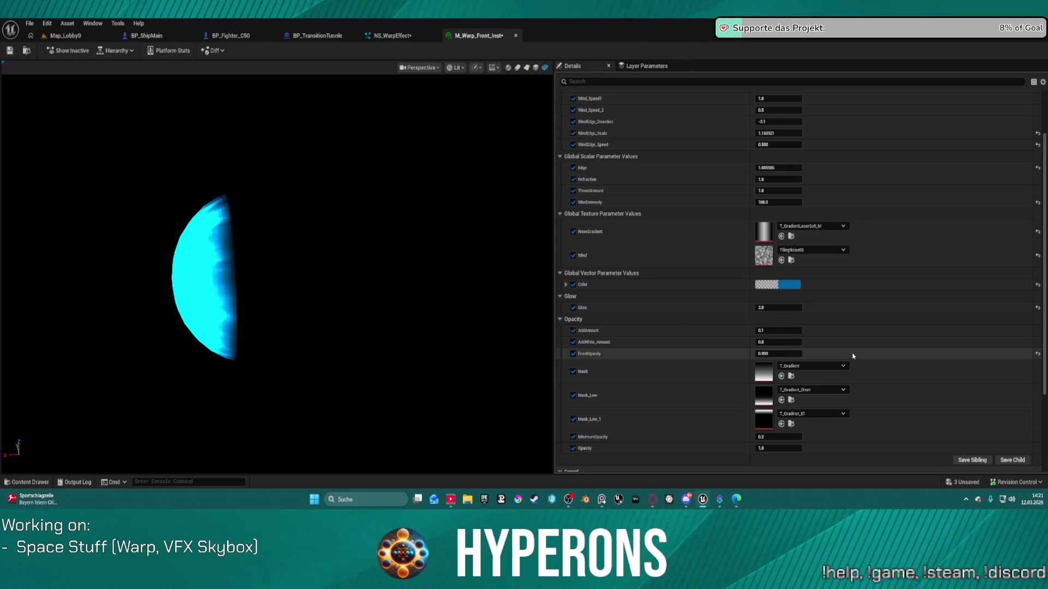
- Undo the Edge, Color, Glow, FrontOpacity, AddWhite_Amount and Opacity edits with repeated Ctrl+Z
{"action": "key", "text": "ctrl+z"}
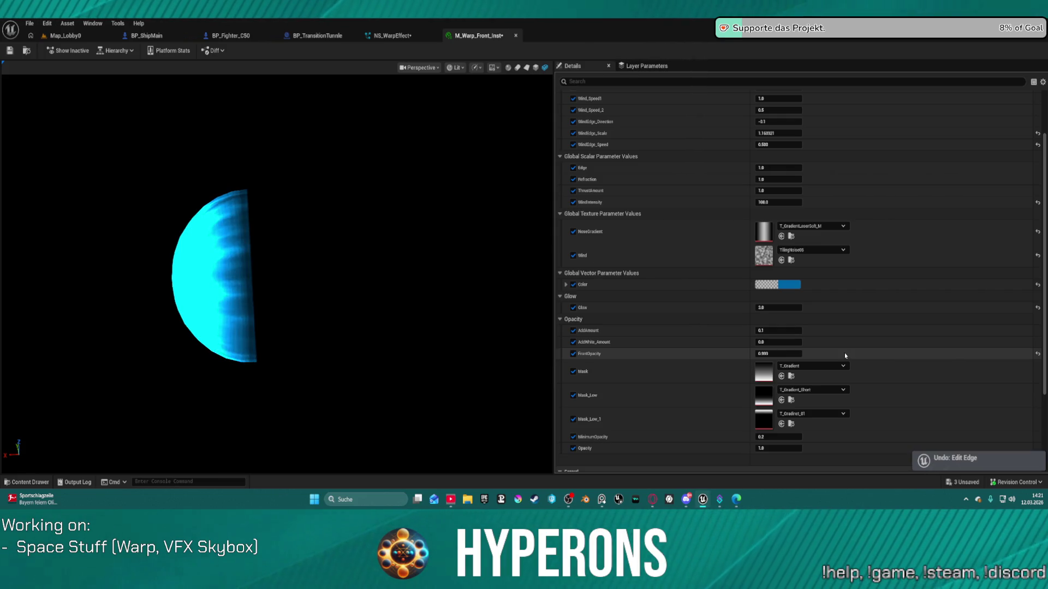
{"action": "key", "text": "ctrl+z"}
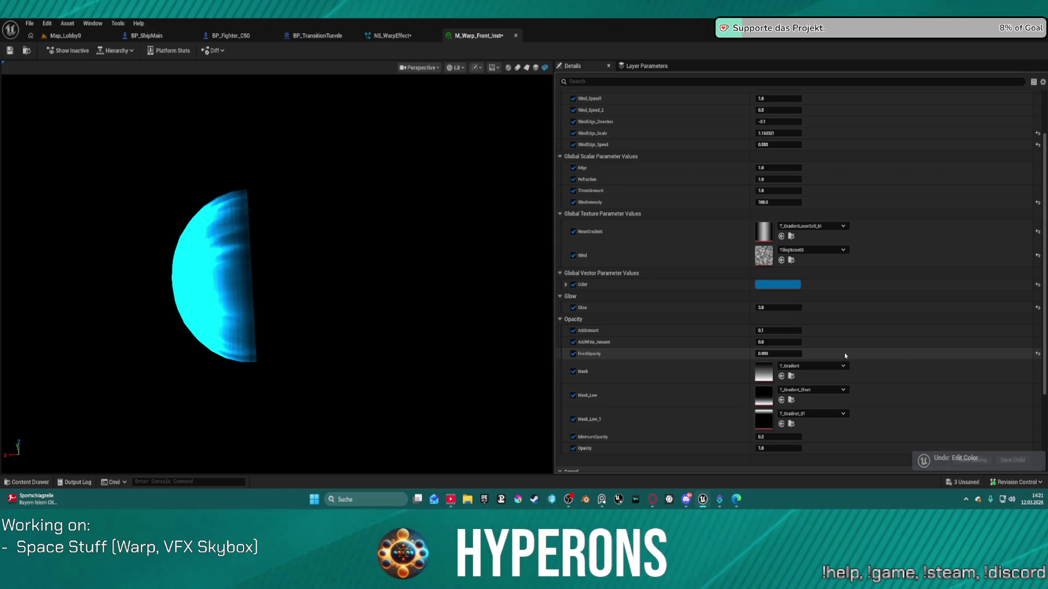
{"action": "key", "text": "ctrl+z"}
{"action": "key", "text": "ctrl+z"}
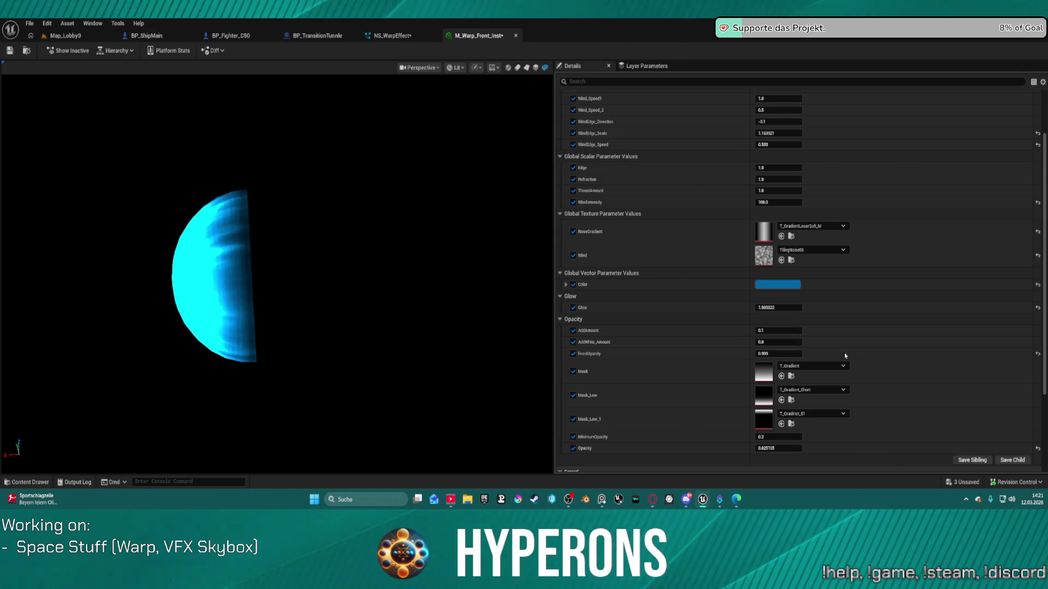
{"action": "key", "text": "ctrl+z"}
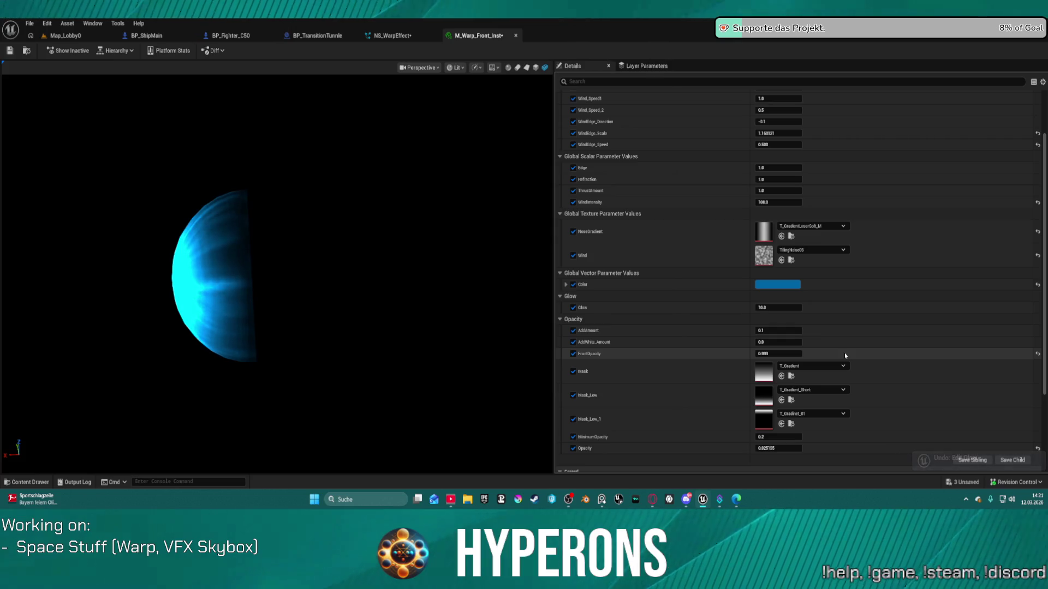
{"action": "key", "text": "ctrl+z"}
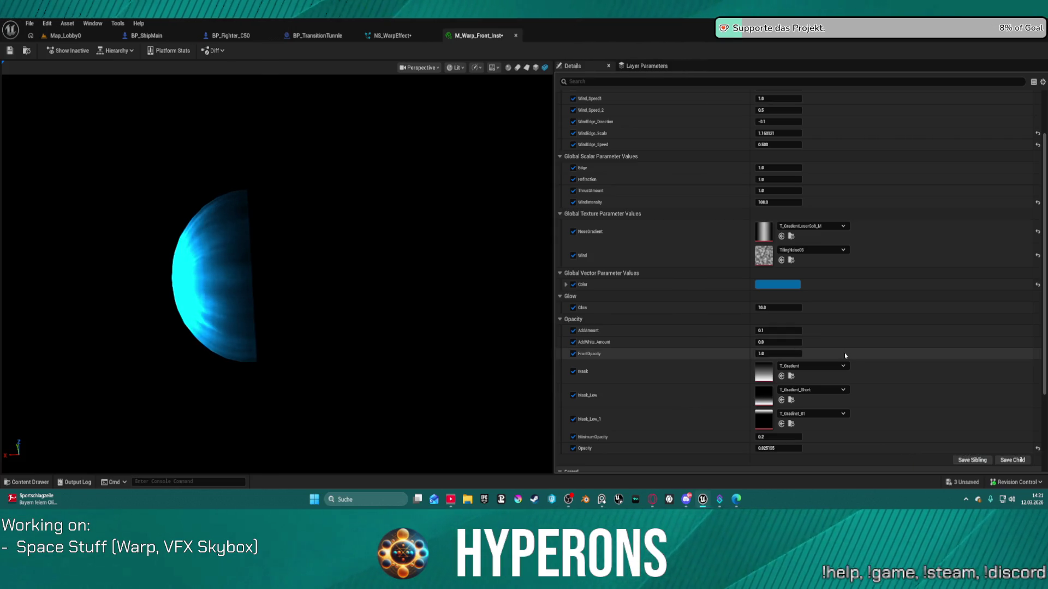
{"action": "key", "text": "ctrl+z"}
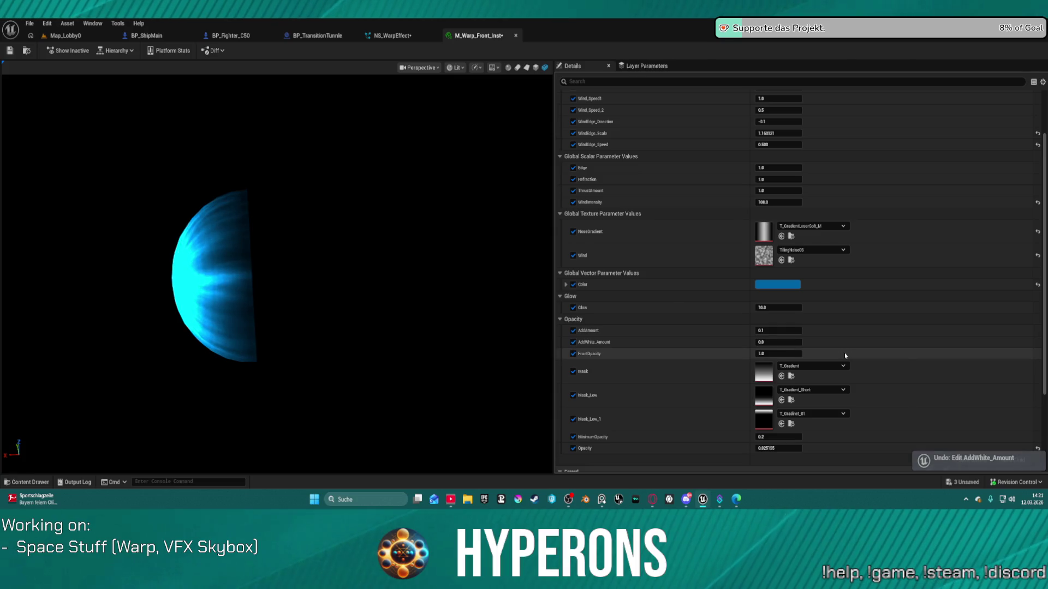
{"action": "key", "text": "ctrl+z"}
{"action": "key", "text": "ctrl+z"}
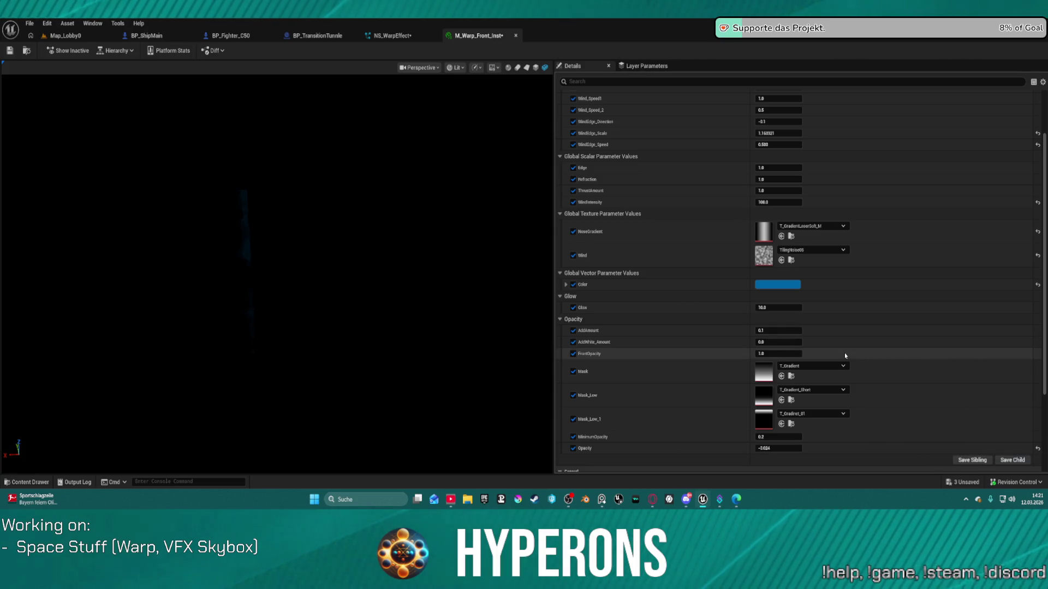
{"action": "key", "text": "ctrl+z"}
{"action": "key", "text": "ctrl+z"}
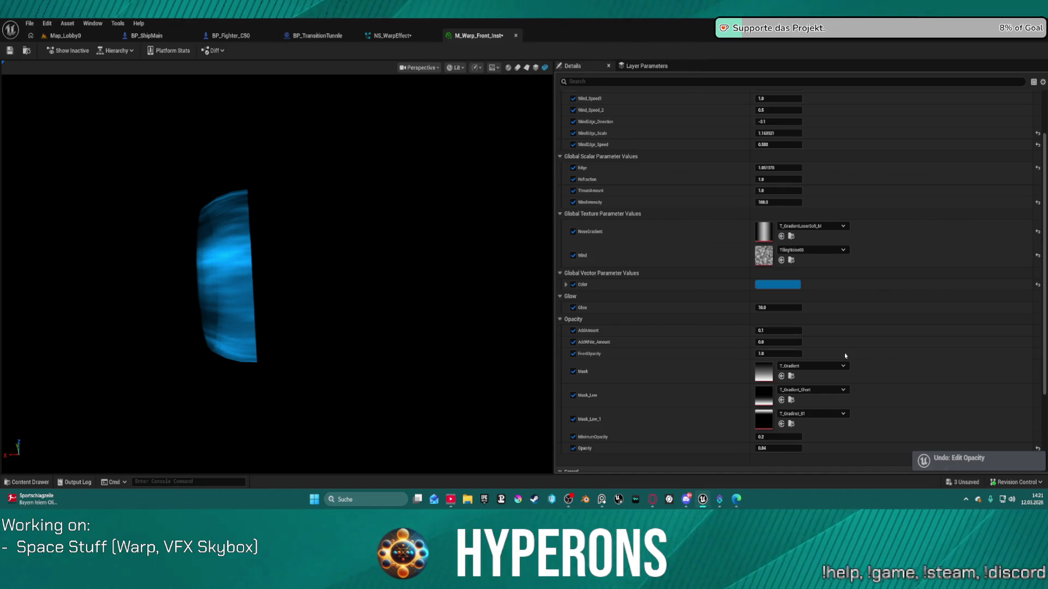
{"action": "scroll", "coordinate": [683, 372], "scroll_direction": "down", "scroll_amount": 3}
{"action": "key", "text": "ctrl+z"}
{"action": "key", "text": "ctrl+z"}
{"action": "key", "text": "ctrl+z"}
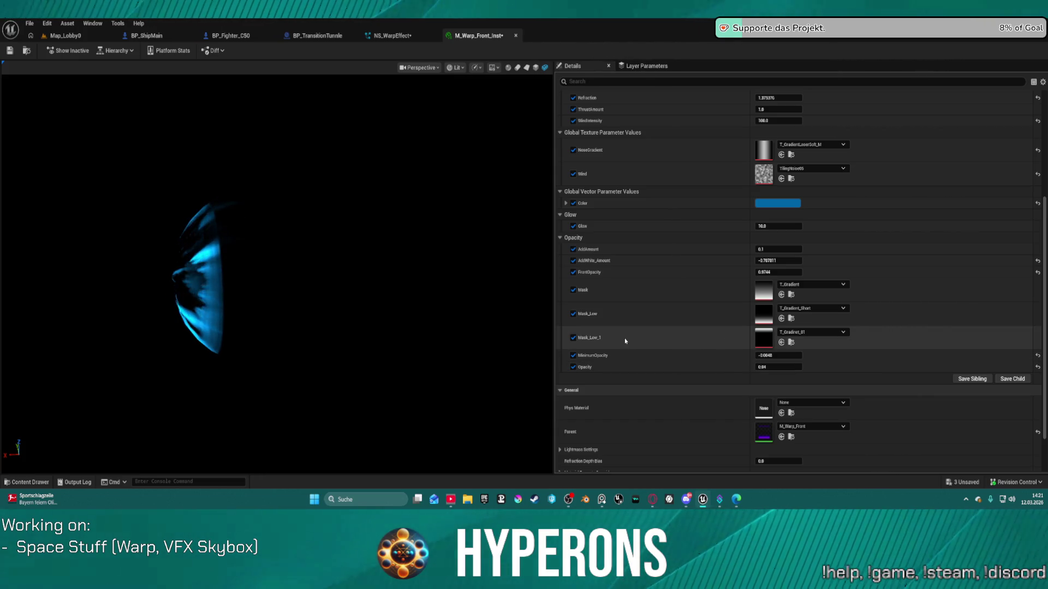
- Raise AddWhite_Amount to brighten the shield, then return to Map_Lobby0 and open the File menu
{"action": "left_click_drag", "start_coordinate": [305, 338], "coordinate": [382, 339]}
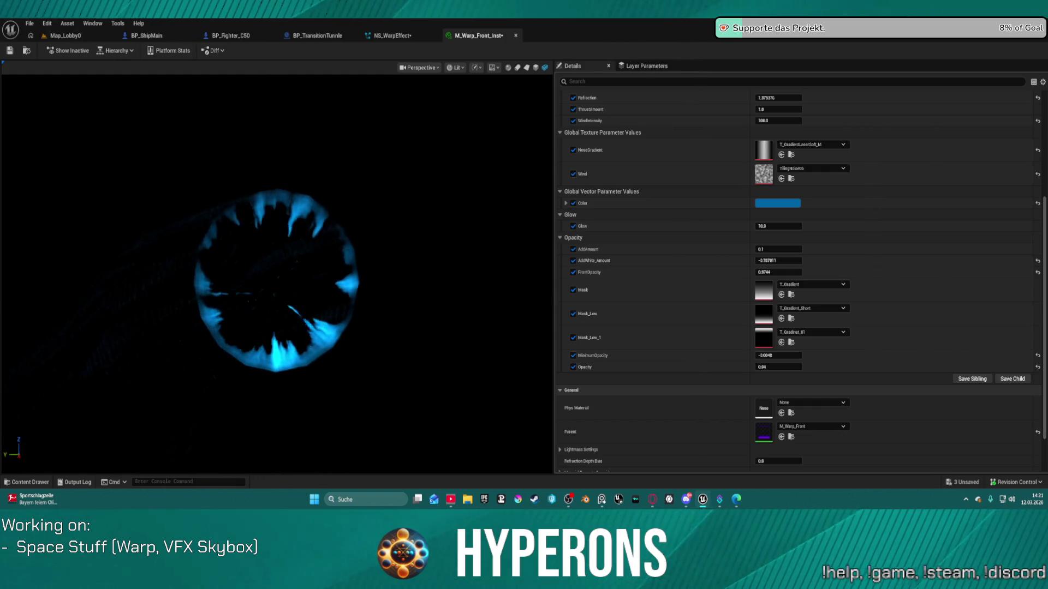
{"action": "mouse_move", "coordinate": [781, 261]}
{"action": "left_mouse_down"}
{"action": "mouse_move", "coordinate": [852, 261]}
{"action": "mouse_move", "coordinate": [808, 261]}
{"action": "mouse_move", "coordinate": [819, 261]}
{"action": "left_mouse_up"}
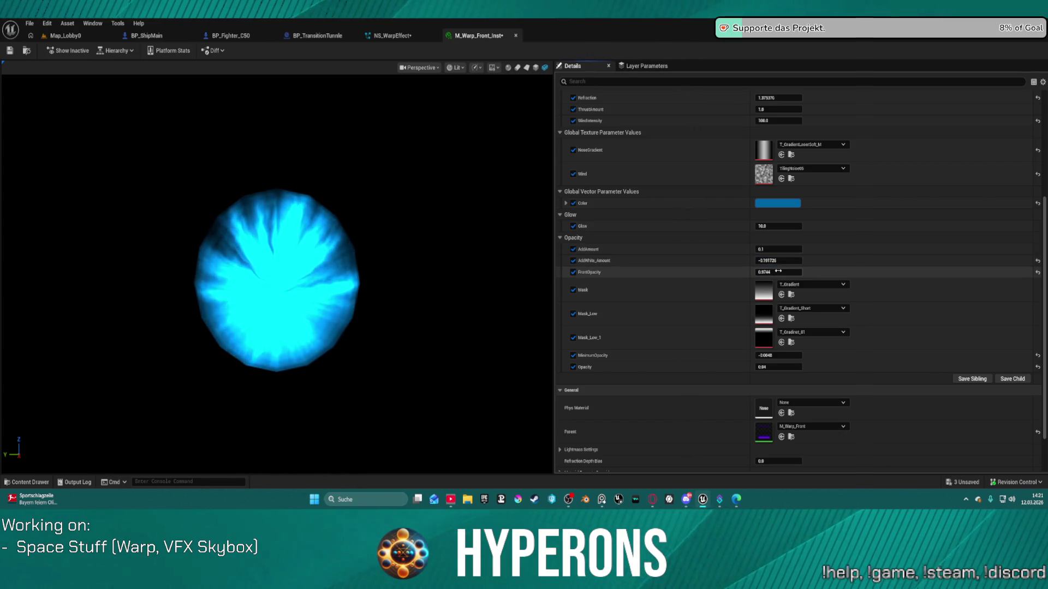
{"action": "left_click_drag", "start_coordinate": [437, 272], "coordinate": [311, 273]}
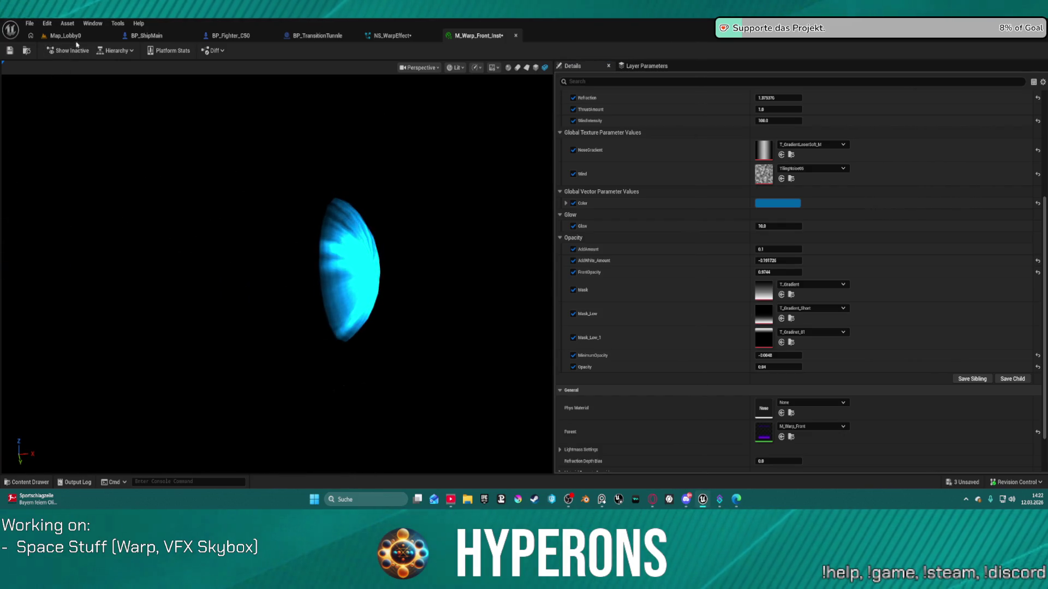
{"action": "left_click", "coordinate": [77, 37]}
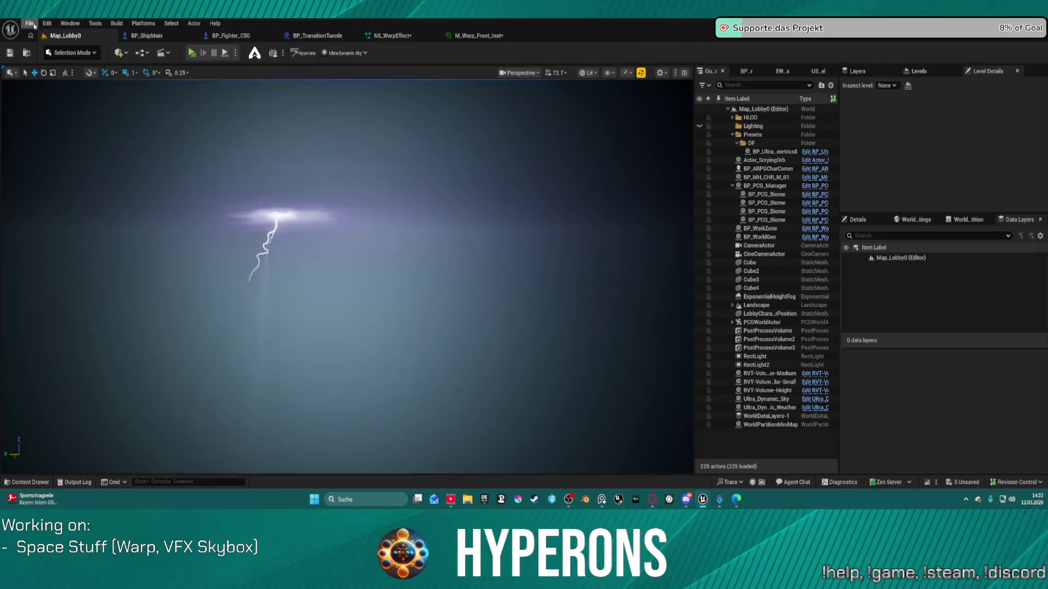
{"action": "left_click", "coordinate": [29, 23]}
- Open the DEV_WarpEffect level from File > Recent Levels
{"action": "mouse_move", "coordinate": [98, 85]}
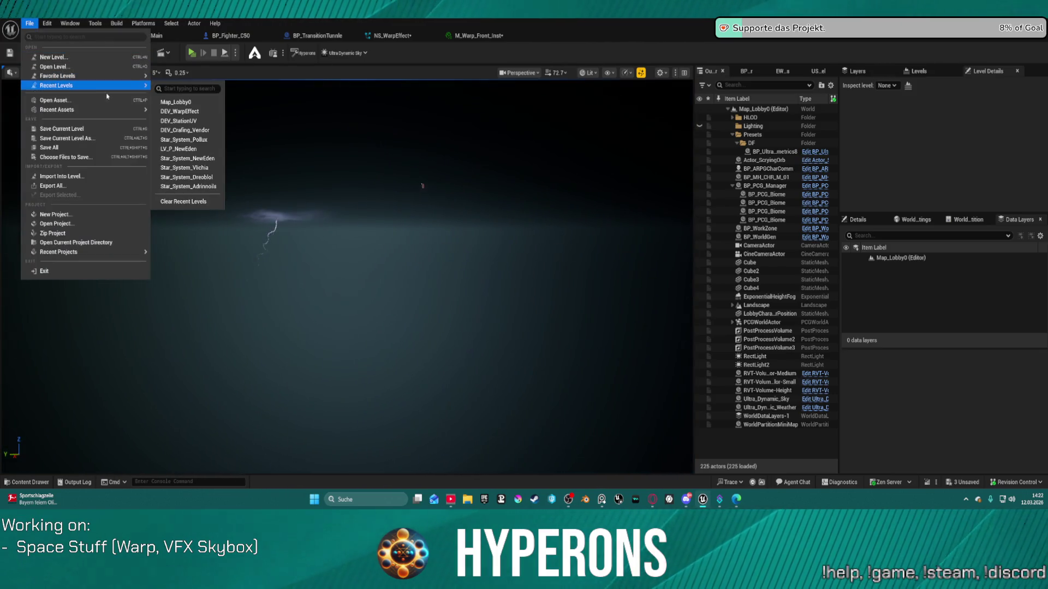
{"action": "left_click", "coordinate": [207, 113]}
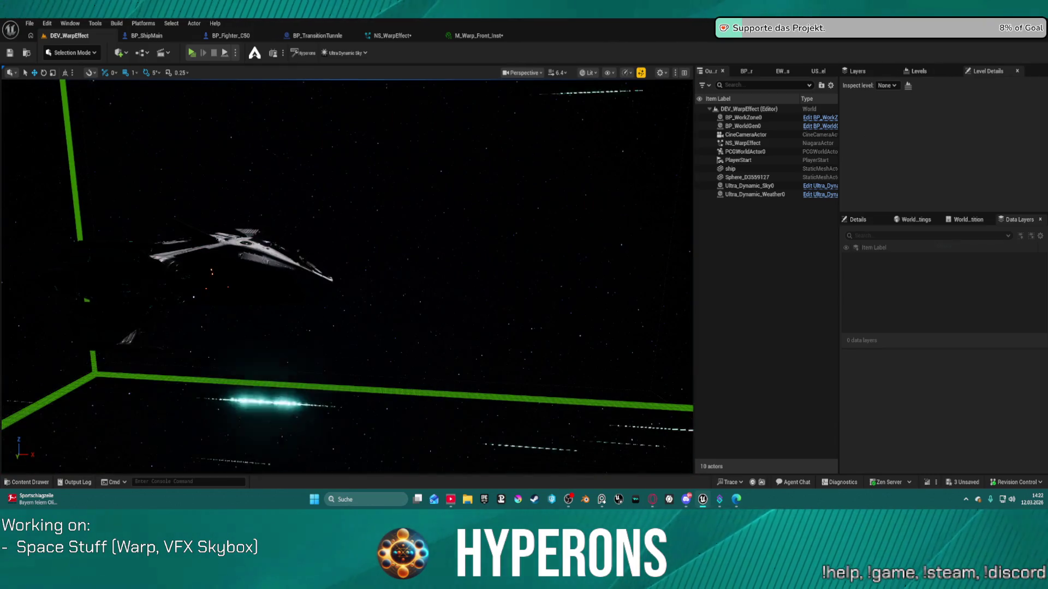
- Save MM_HyperDrive03, M_Warp_Front_Inst and NS_WarpEffect, checking out MM_HyperDrive03
{"action": "key", "text": "ctrl+shift+s"}
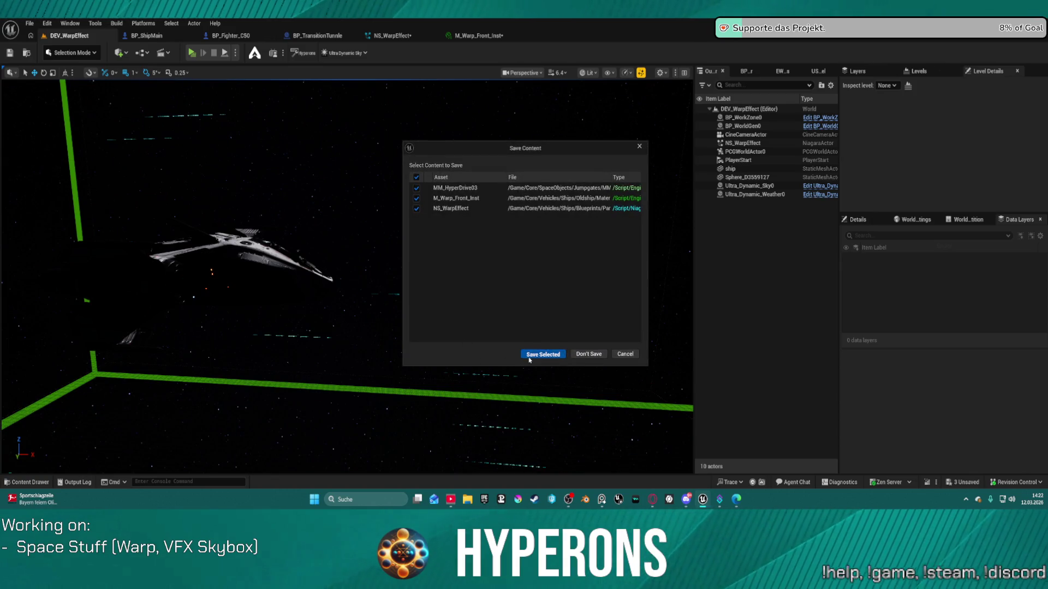
{"action": "left_click", "coordinate": [528, 355]}
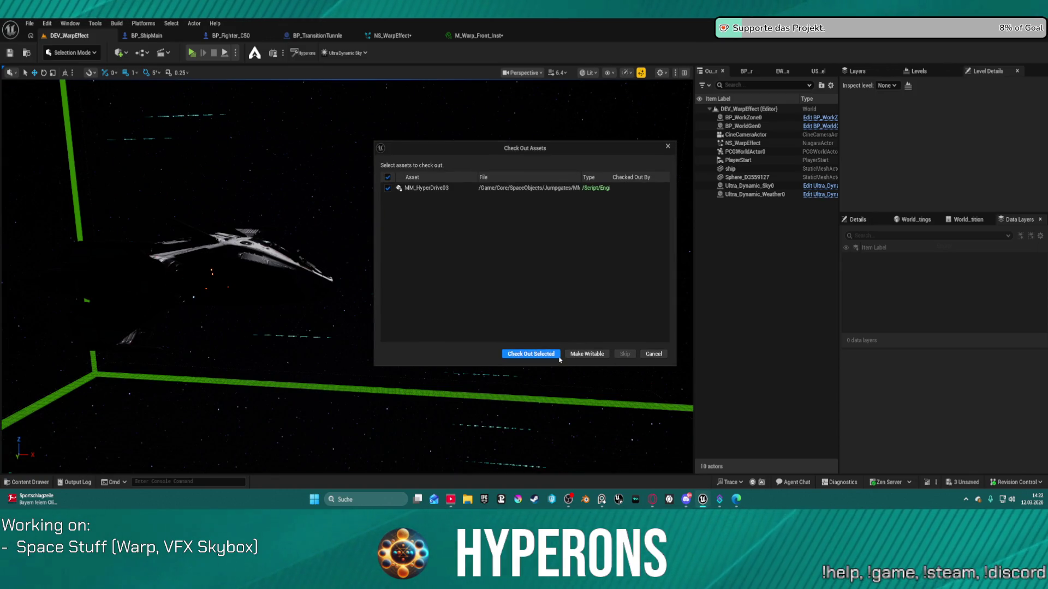
{"action": "left_click", "coordinate": [558, 356]}
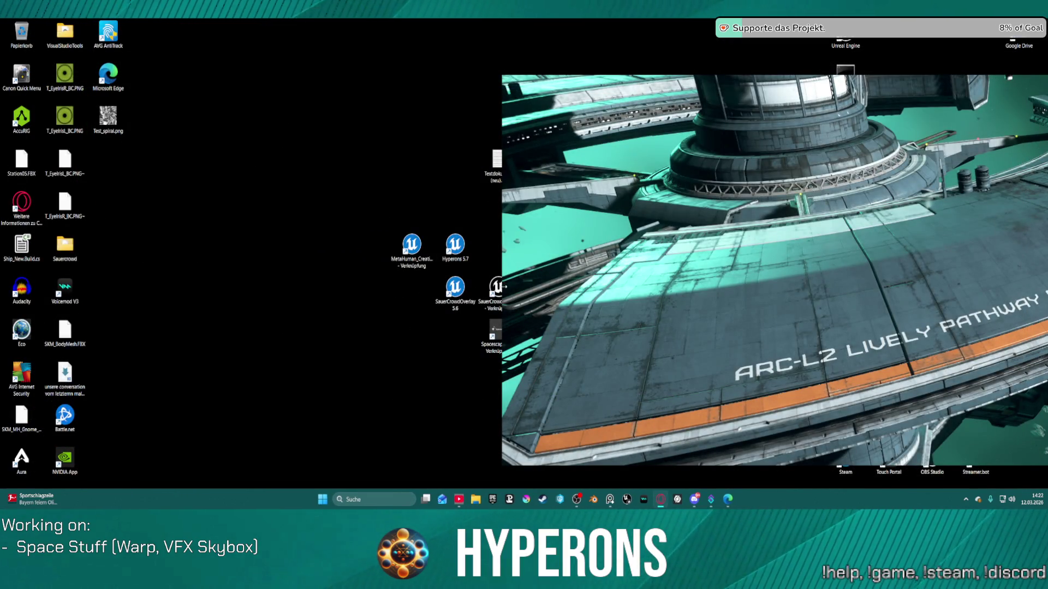
- Launch the Hyperons 5.7 project from its desktop shortcut and bring up the reference-image window's menu
{"action": "left_click", "coordinate": [455, 247]}
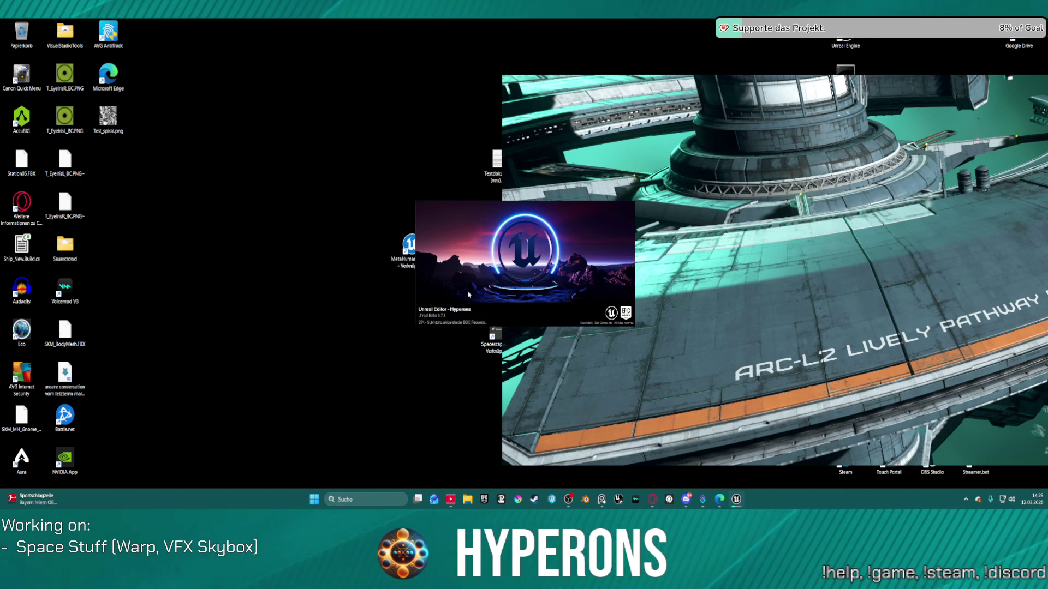
{"action": "right_click", "coordinate": [826, 256]}
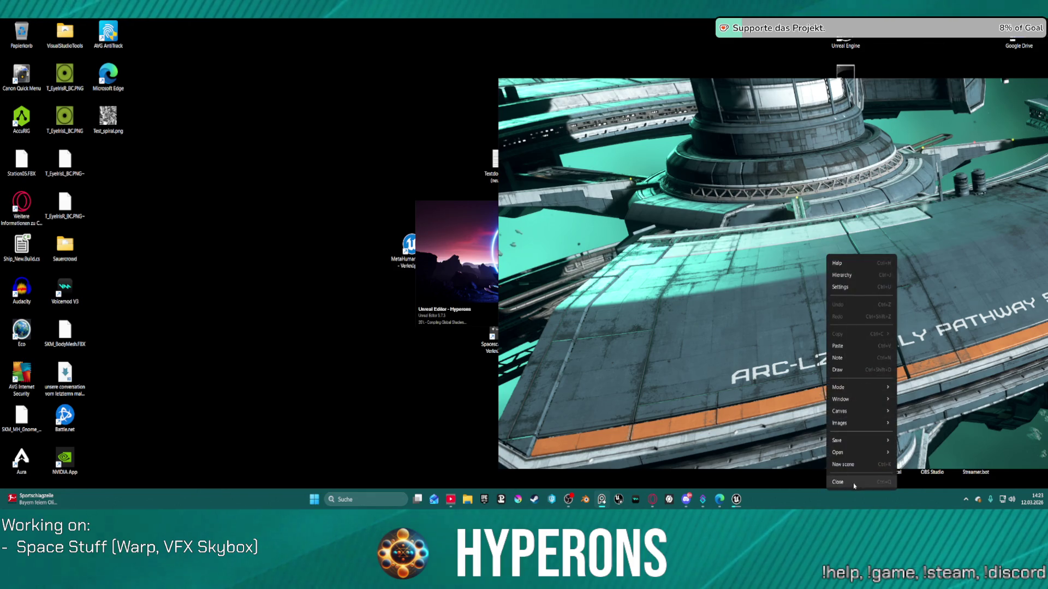
- Close the reference-image viewer while the Hyperons editor finishes loading
{"action": "left_click", "coordinate": [852, 482]}
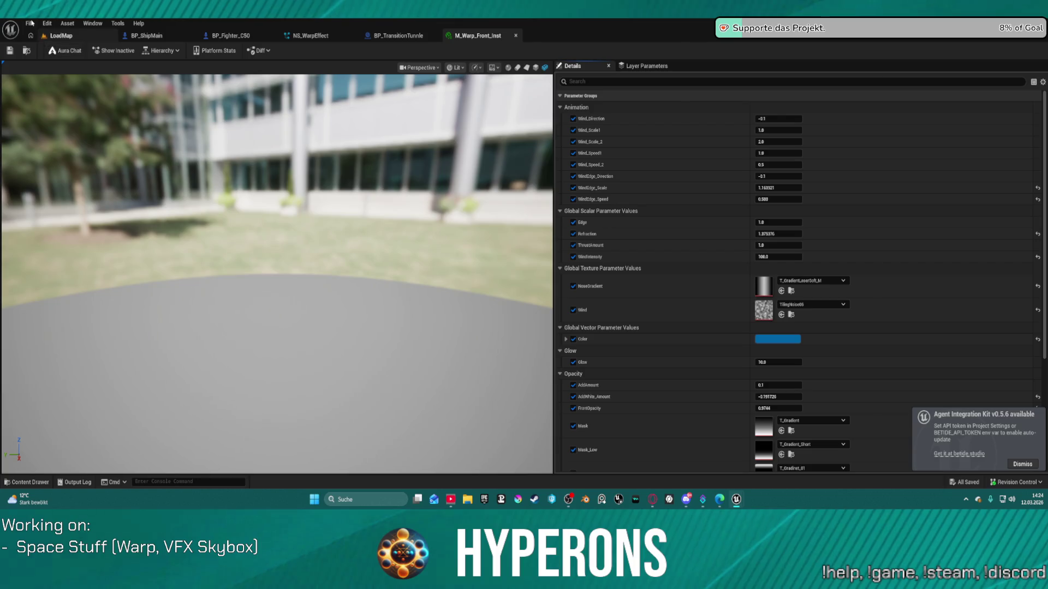
- Switch to the LoadMap level, then reopen DEV_WarpEffect from File > Recent Levels
{"action": "left_click", "coordinate": [31, 23]}
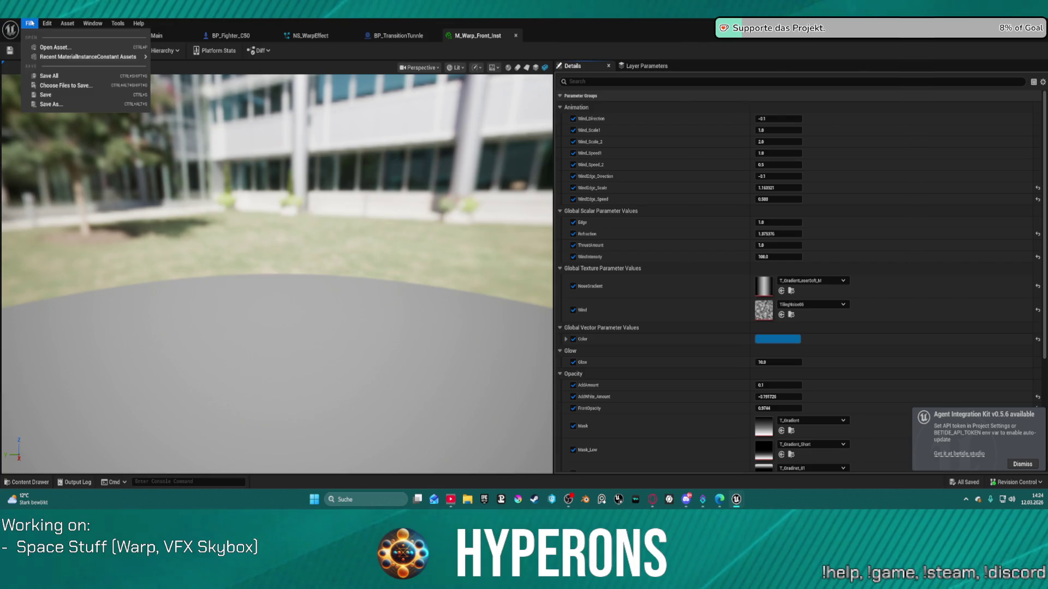
{"action": "mouse_move", "coordinate": [81, 57]}
{"action": "left_click", "coordinate": [61, 35]}
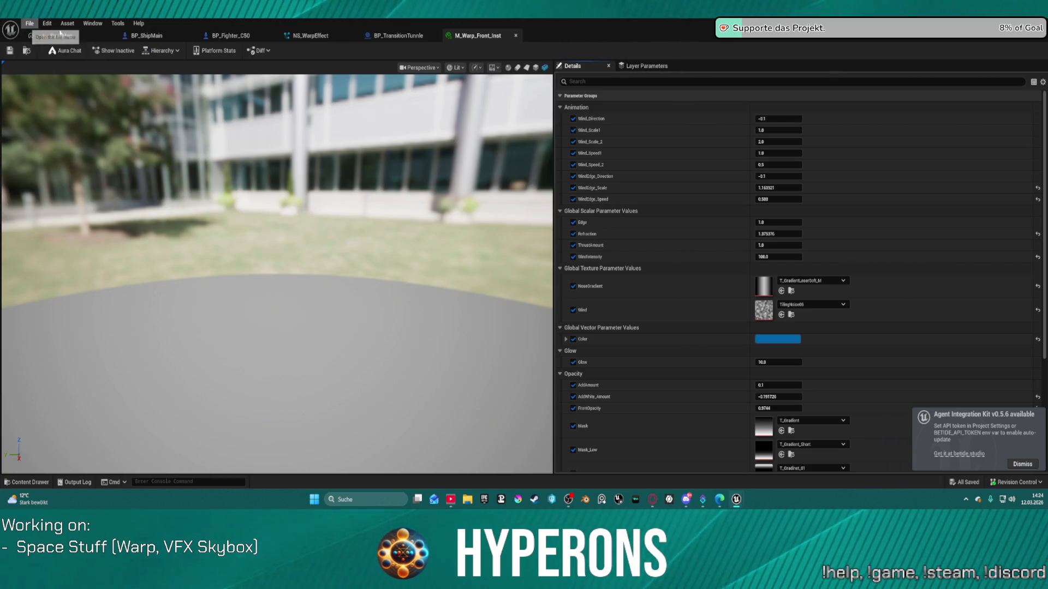
{"action": "left_click", "coordinate": [29, 23]}
{"action": "mouse_move", "coordinate": [131, 87]}
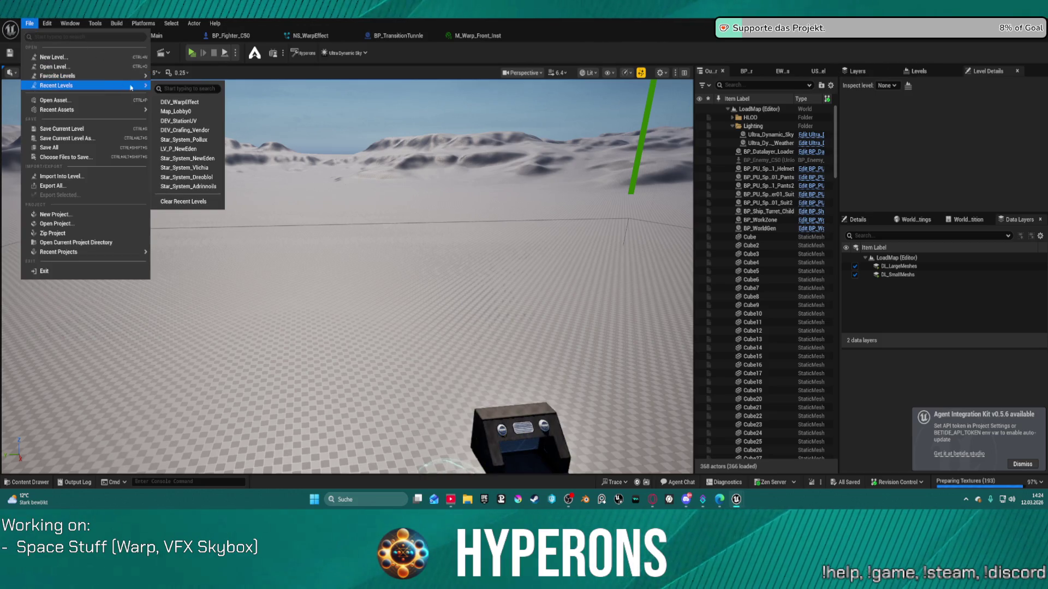
{"action": "left_click", "coordinate": [192, 108]}
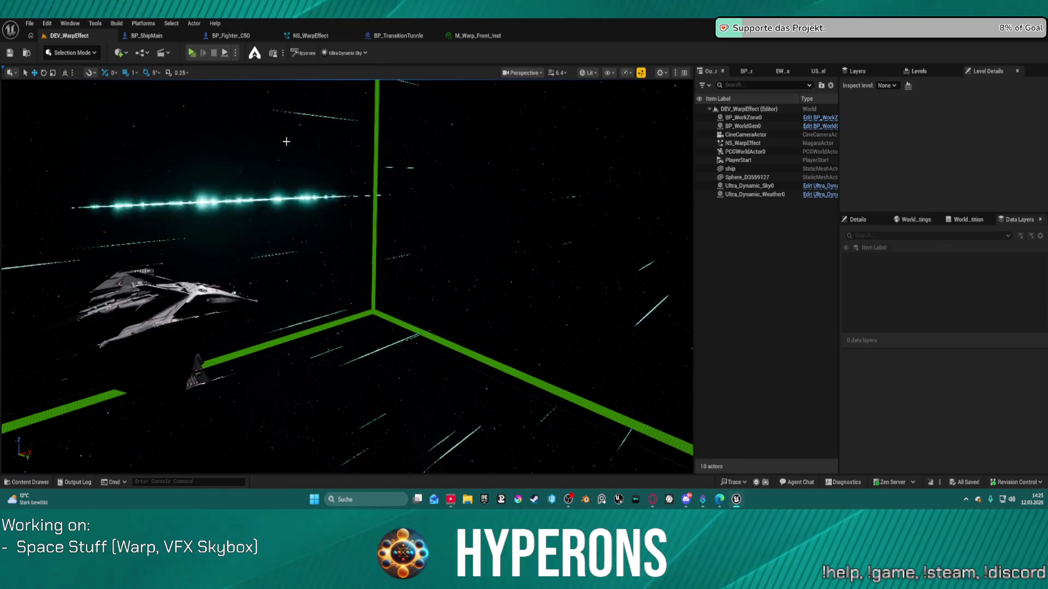
- Close the NS_WarpEffect system editor tab and go back to the DEV_WarpEffect level tab
{"action": "left_click", "coordinate": [311, 39]}
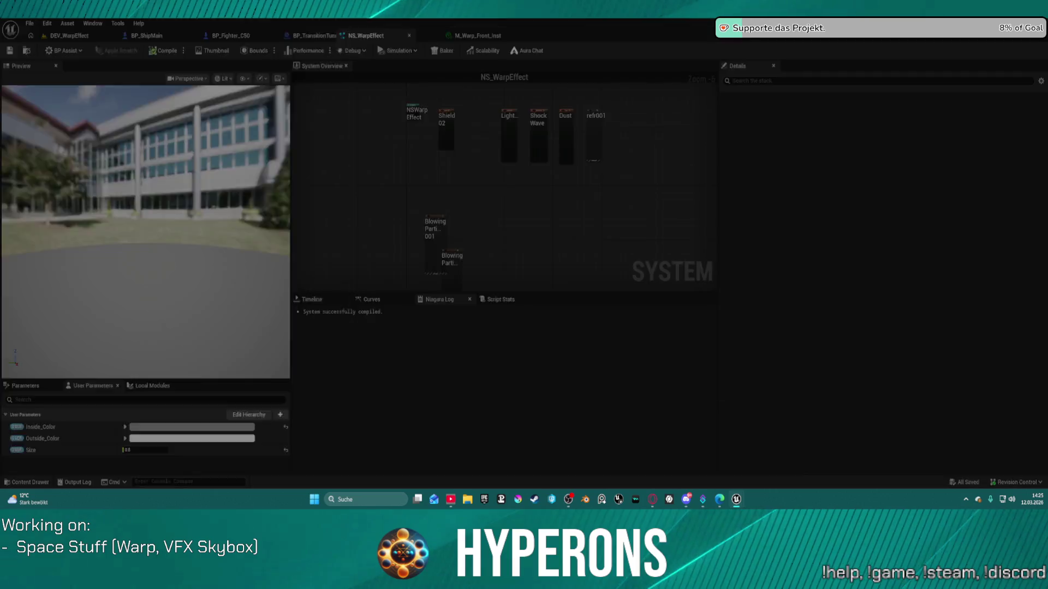
{"action": "middle_click", "coordinate": [328, 37]}
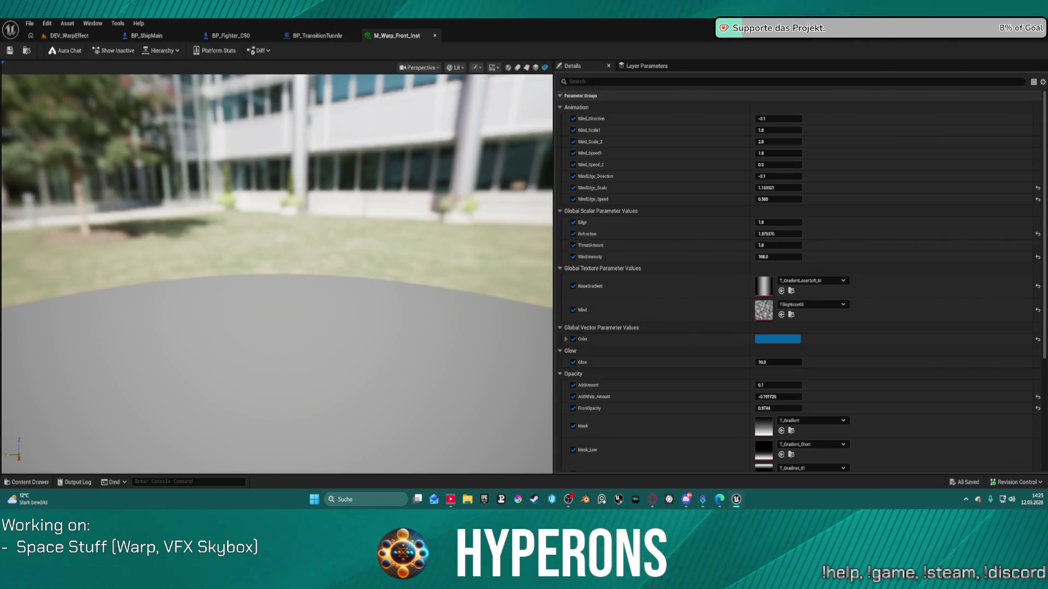
{"action": "left_click", "coordinate": [64, 37]}
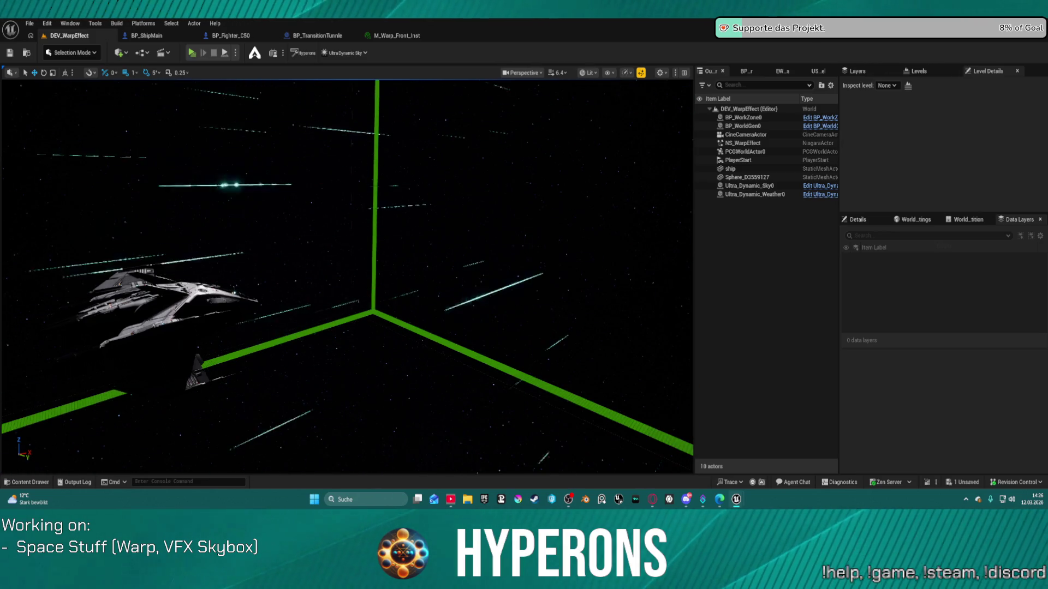
- Nudge the NS_WarpEffect actor's position near the ship and switch to rotate mode
{"action": "left_click", "coordinate": [742, 143]}
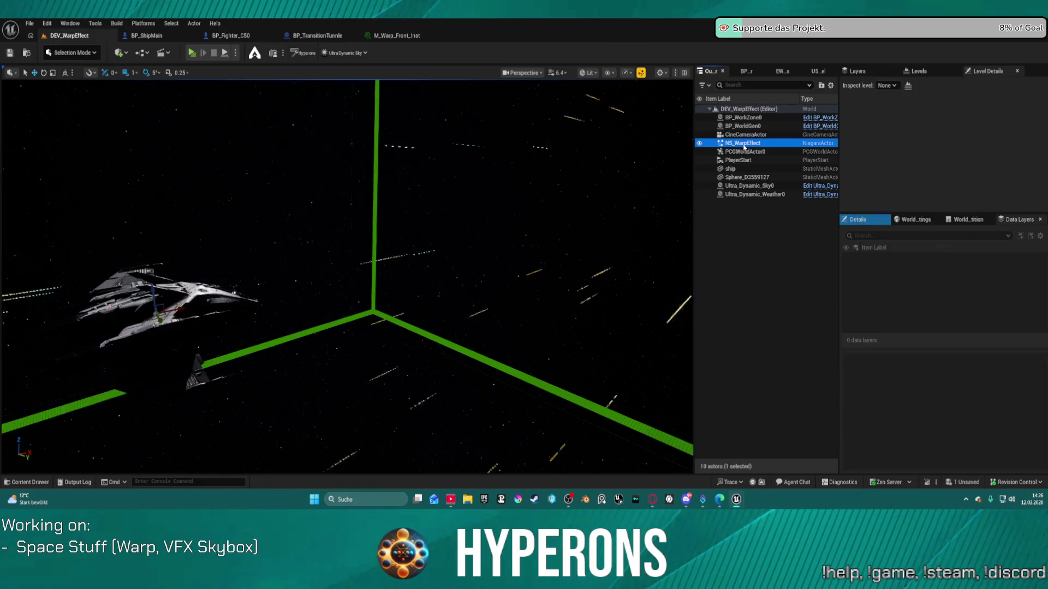
{"action": "left_click_drag", "start_coordinate": [159, 315], "coordinate": [163, 301]}
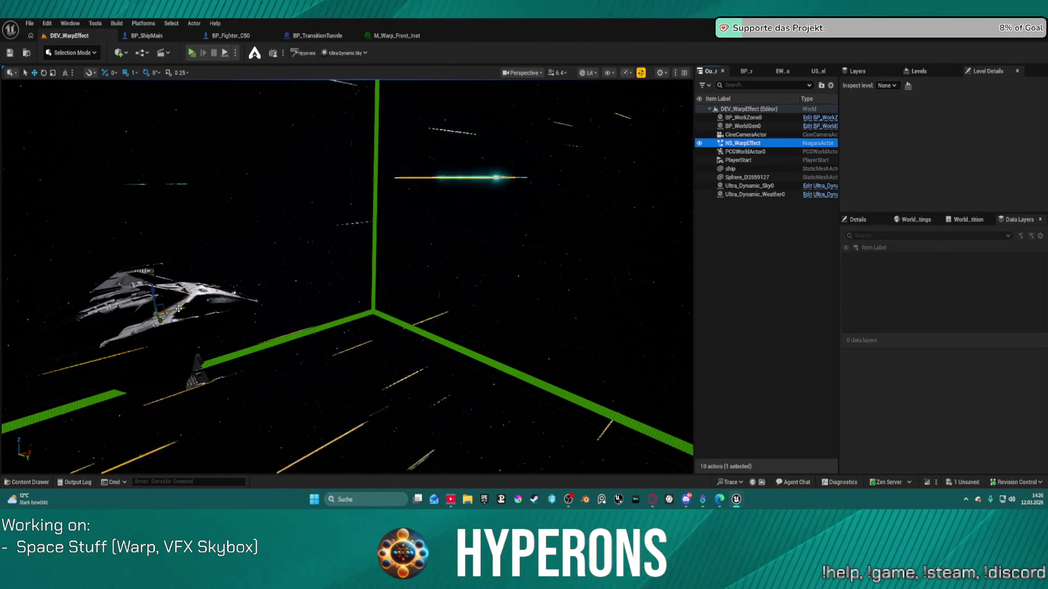
{"action": "key", "text": "e"}
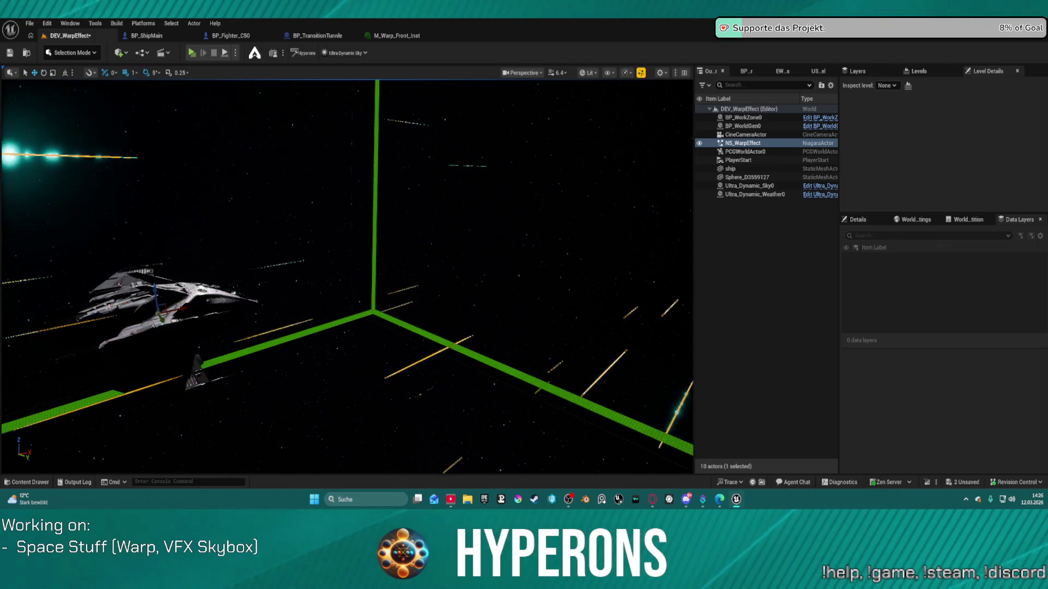
- Select Ultra_Dynamic_Sky0 for rotation, fly the view into the green box, and reselect NS_WarpEffect
{"action": "left_click", "coordinate": [404, 101]}
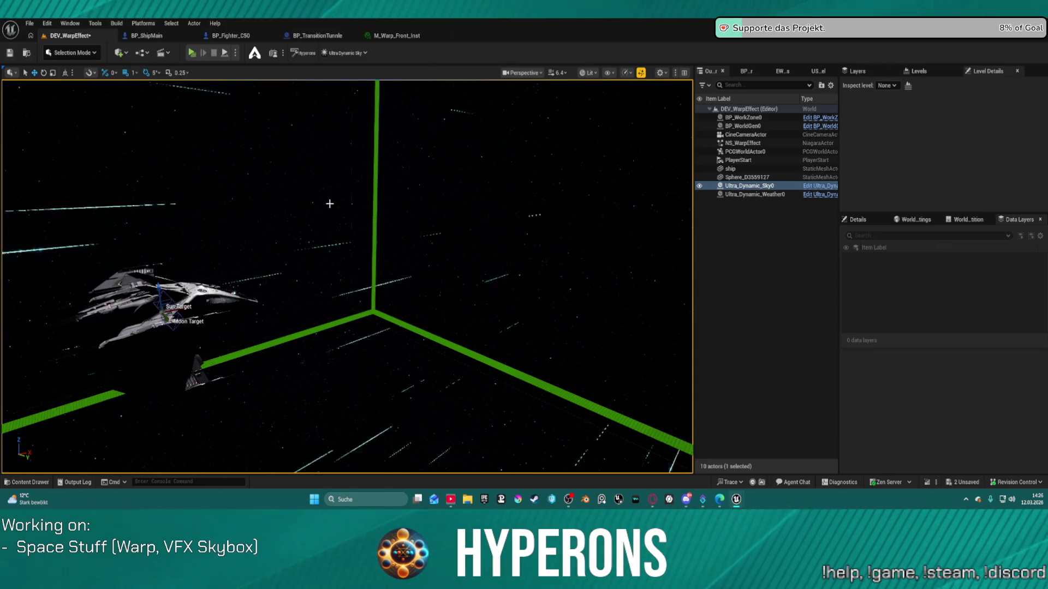
{"action": "key", "text": "e"}
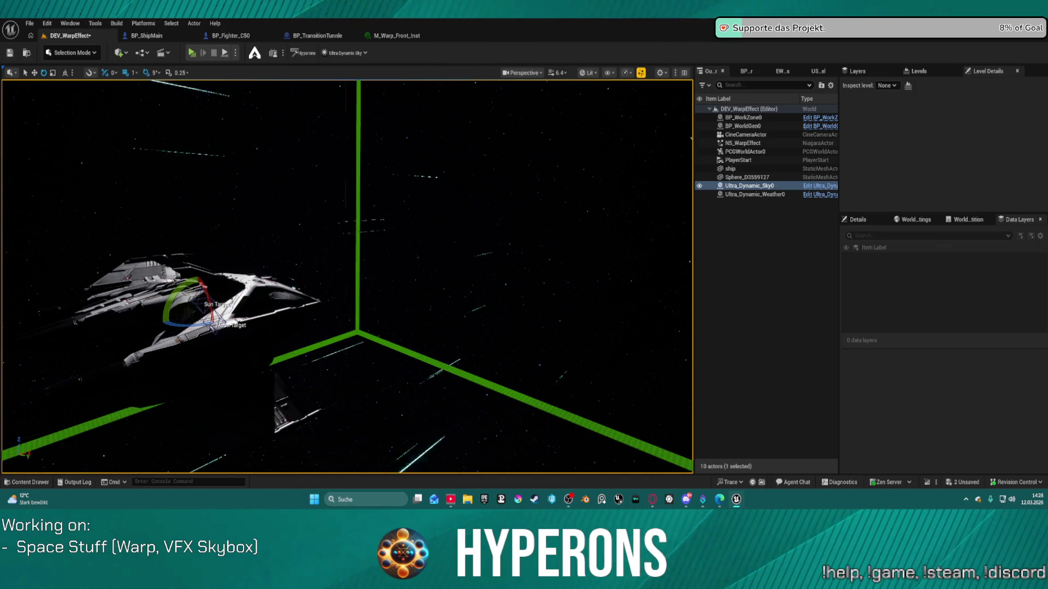
{"action": "mouse_move", "coordinate": [420, 286]}
{"action": "left_mouse_down"}
{"action": "mouse_move", "coordinate": [447, 283]}
{"action": "mouse_move", "coordinate": [401, 270]}
{"action": "mouse_move", "coordinate": [368, 288]}
{"action": "left_mouse_up"}
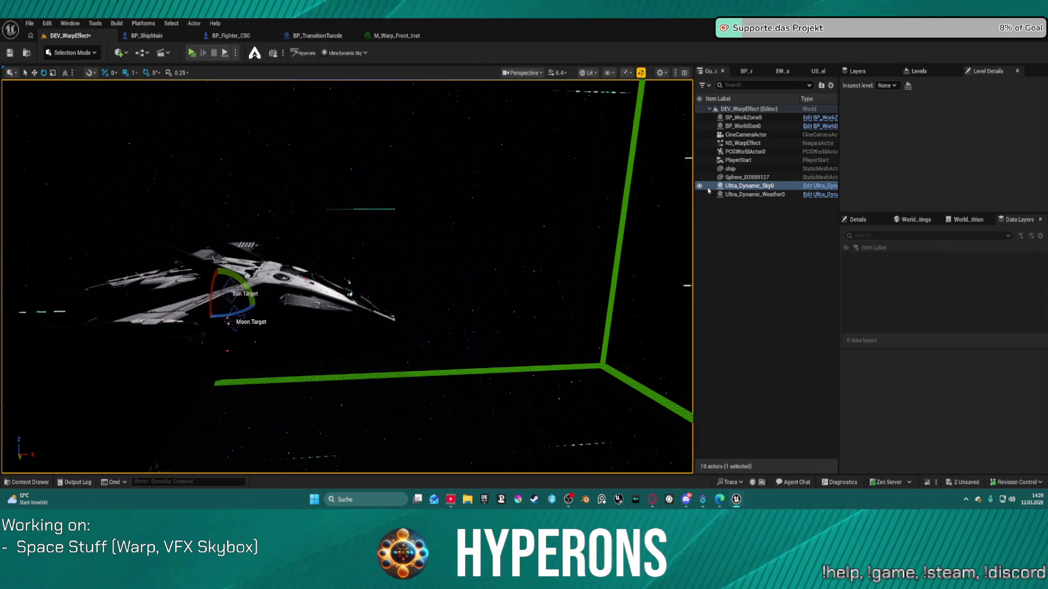
{"action": "left_click", "coordinate": [748, 147]}
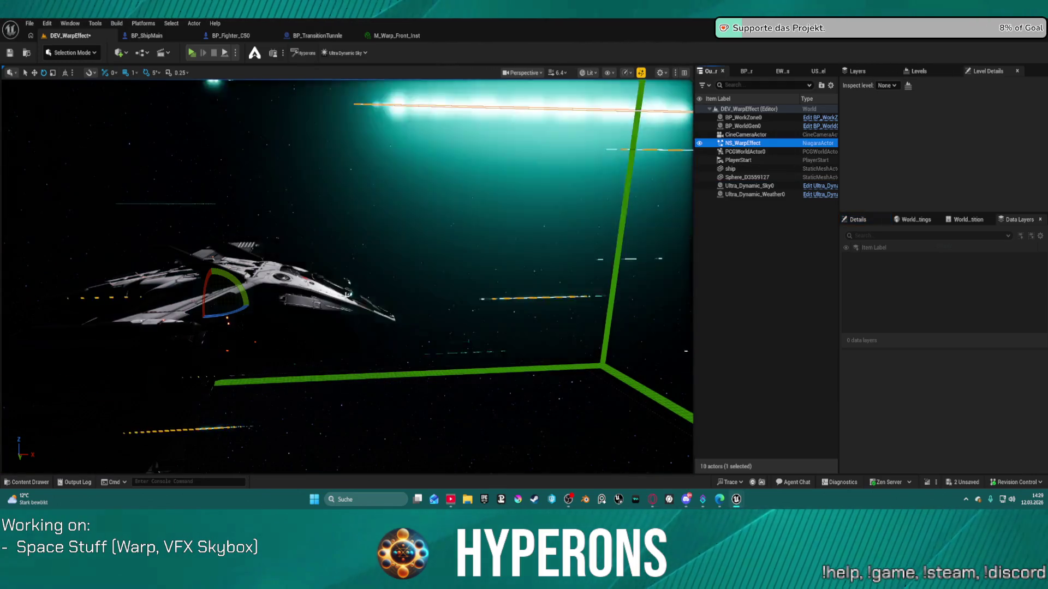
- Swing the camera beside the ship to watch the warp streaks rush past
{"action": "mouse_move", "coordinate": [447, 286]}
{"action": "left_mouse_down"}
{"action": "mouse_move", "coordinate": [407, 301]}
{"action": "mouse_move", "coordinate": [554, 114]}
{"action": "left_mouse_up"}
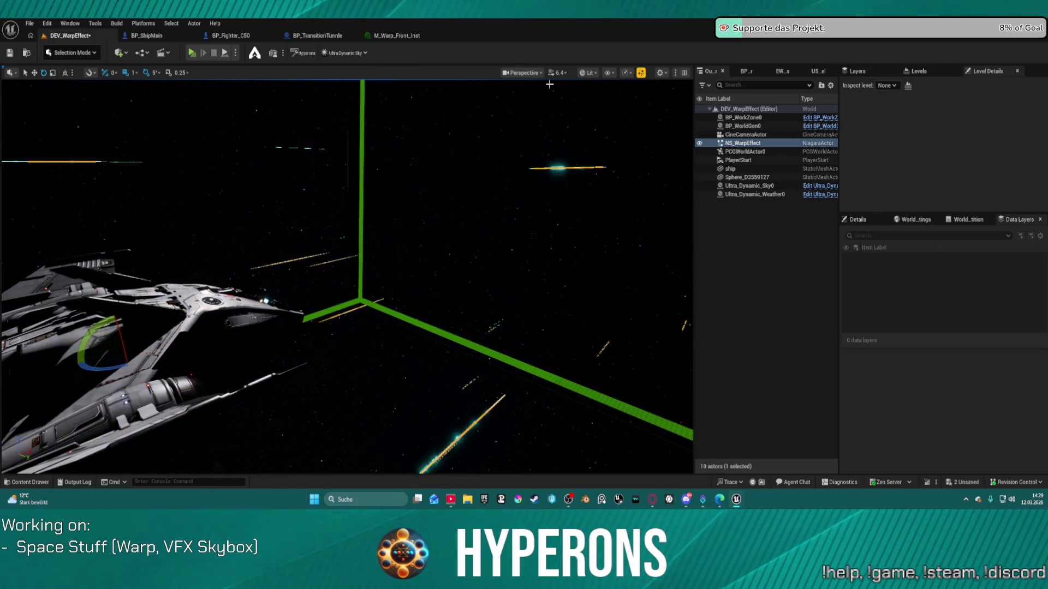
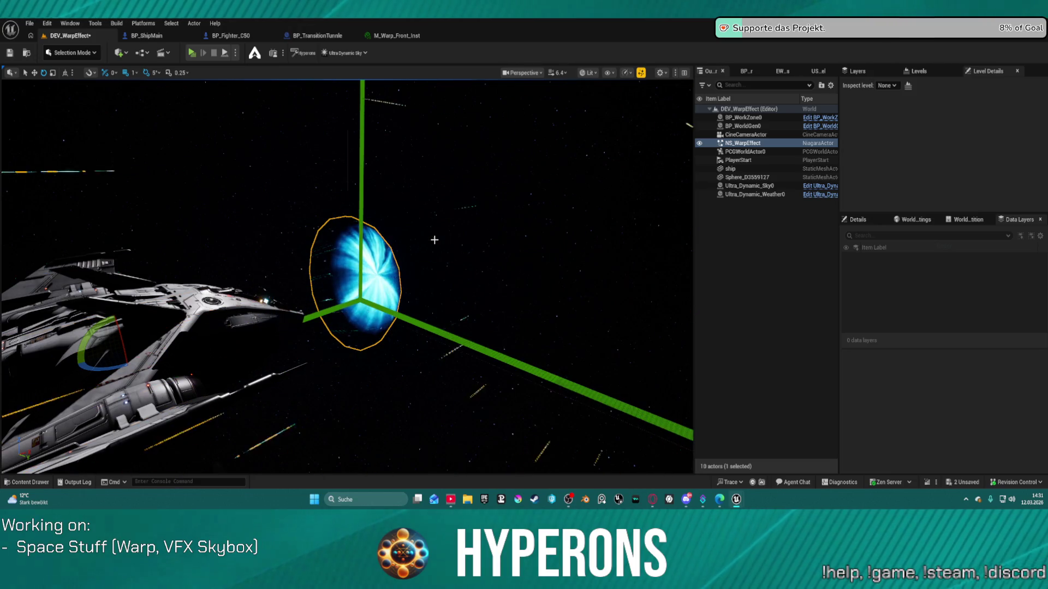
- Orbit and frame the level view around the warp portal and the ship
{"action": "scroll", "coordinate": [413, 281], "scroll_direction": "up", "scroll_amount": 5}
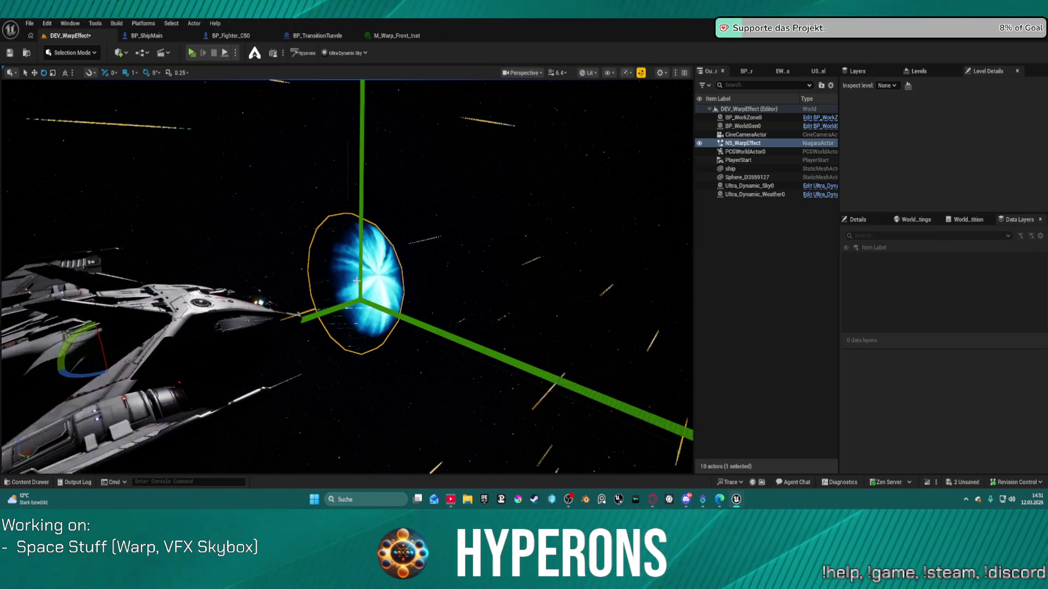
{"action": "mouse_move", "coordinate": [413, 280]}
{"action": "left_mouse_down"}
{"action": "mouse_move", "coordinate": [491, 283]}
{"action": "mouse_move", "coordinate": [475, 267]}
{"action": "mouse_move", "coordinate": [467, 283]}
{"action": "left_mouse_up"}
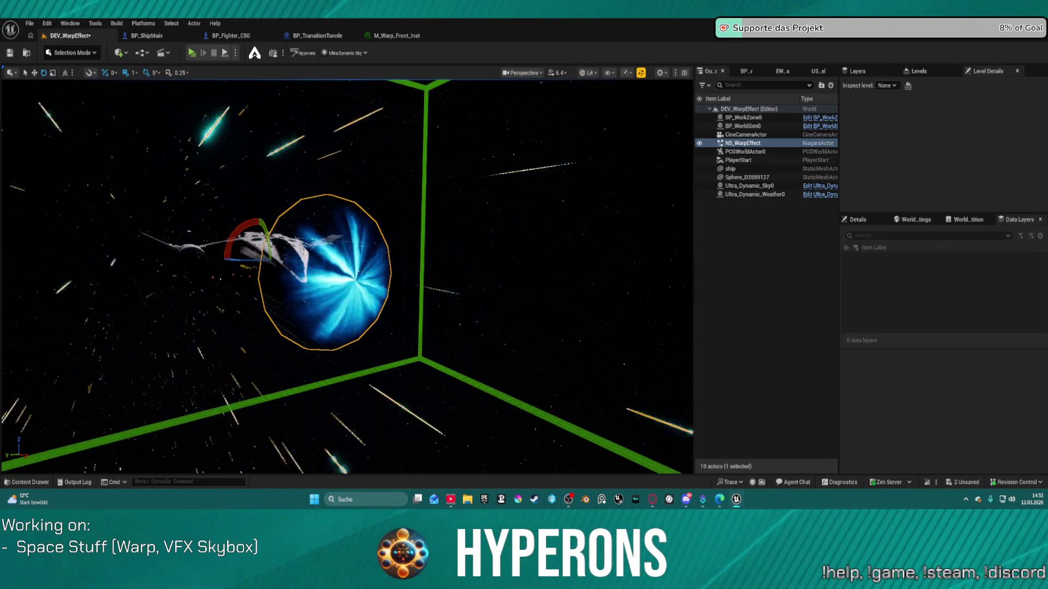
{"action": "mouse_move", "coordinate": [347, 272]}
{"action": "left_mouse_down"}
{"action": "mouse_move", "coordinate": [401, 273]}
{"action": "mouse_move", "coordinate": [344, 273]}
{"action": "left_mouse_up"}
{"action": "scroll", "coordinate": [349, 273], "scroll_direction": "up", "scroll_amount": 3}
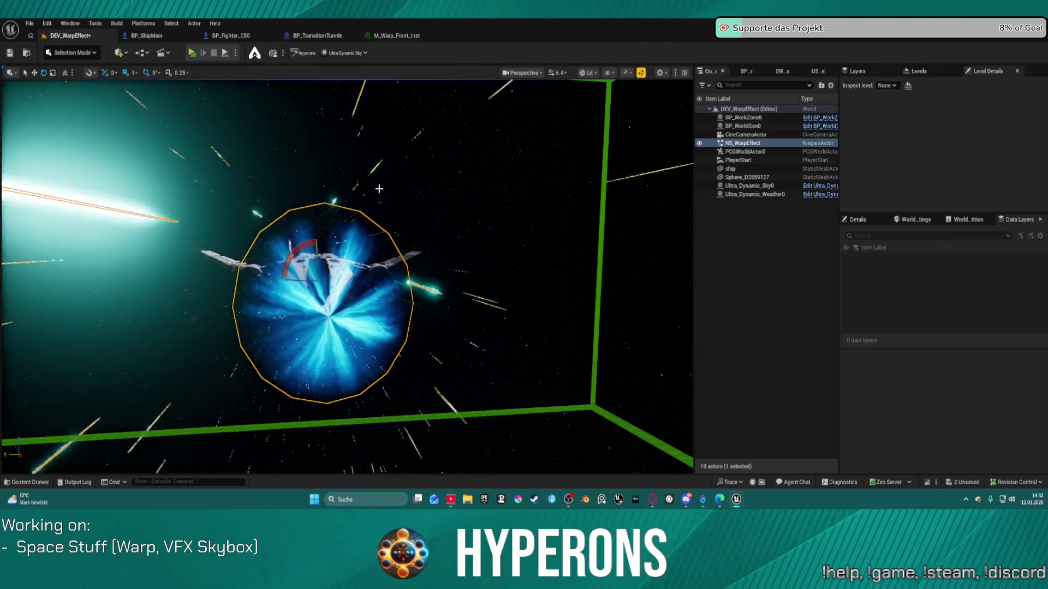
{"action": "left_click_drag", "start_coordinate": [378, 188], "coordinate": [464, 199]}
{"action": "key", "text": "f"}
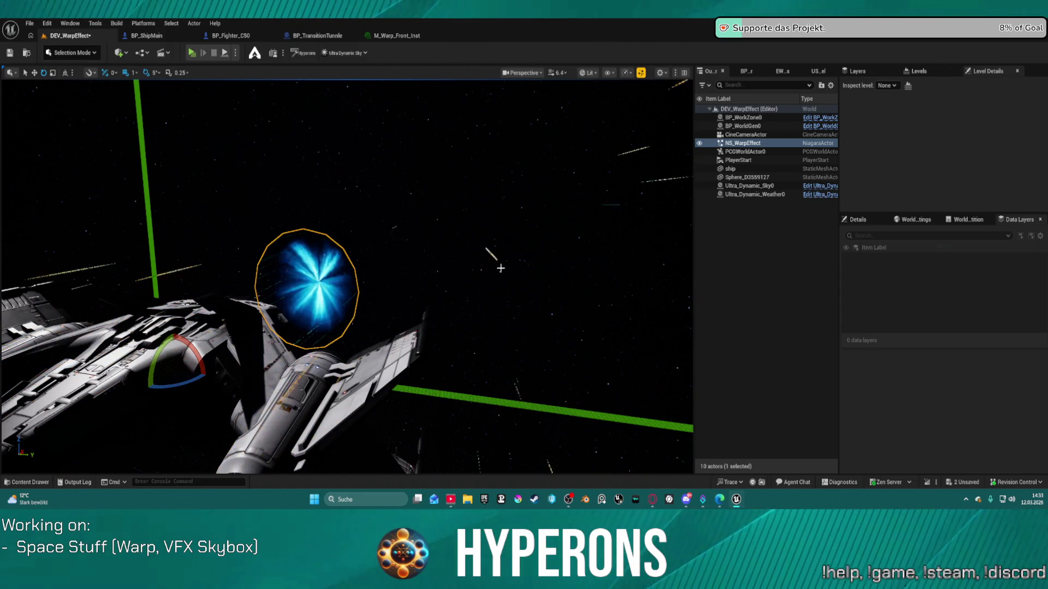
{"action": "left_click_drag", "start_coordinate": [299, 293], "coordinate": [298, 290]}
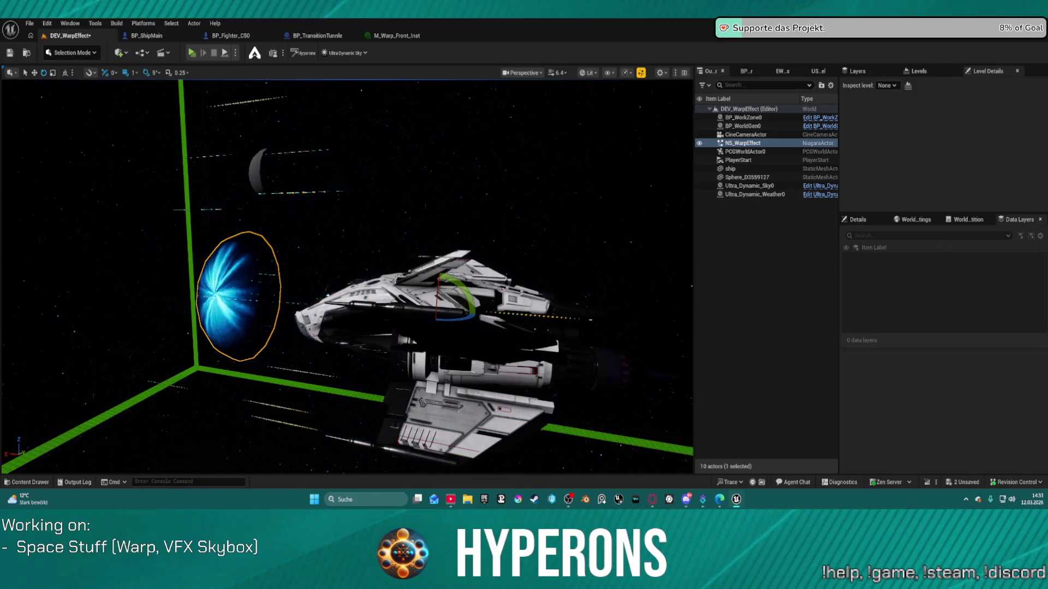
{"action": "left_click_drag", "start_coordinate": [298, 290], "coordinate": [298, 290]}
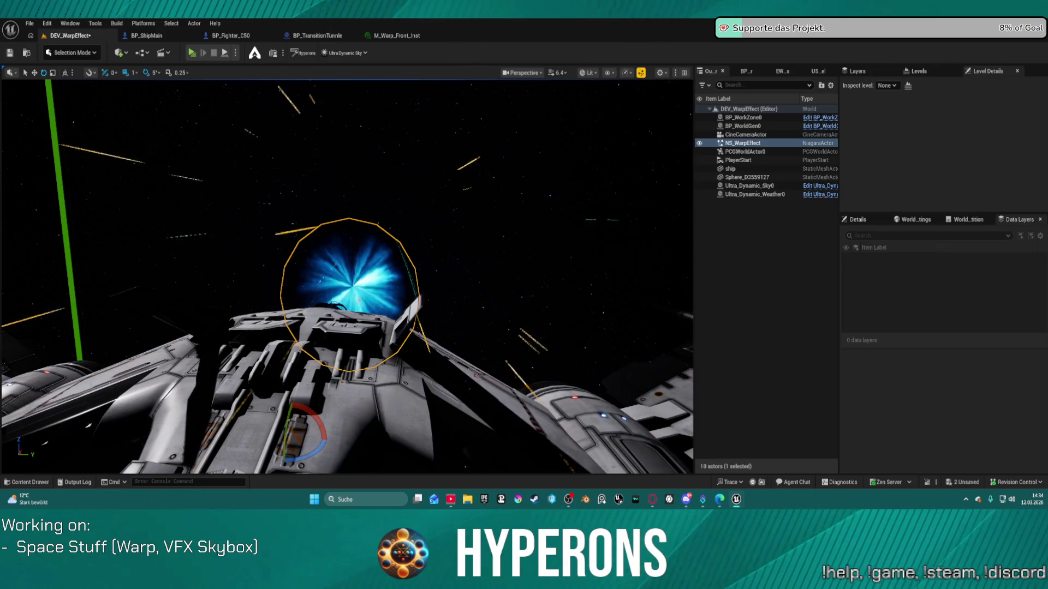
- Fly into the warp effect, pull back, re-centre on NS_WarpEffect and deselect it
{"action": "key", "text": "w"}
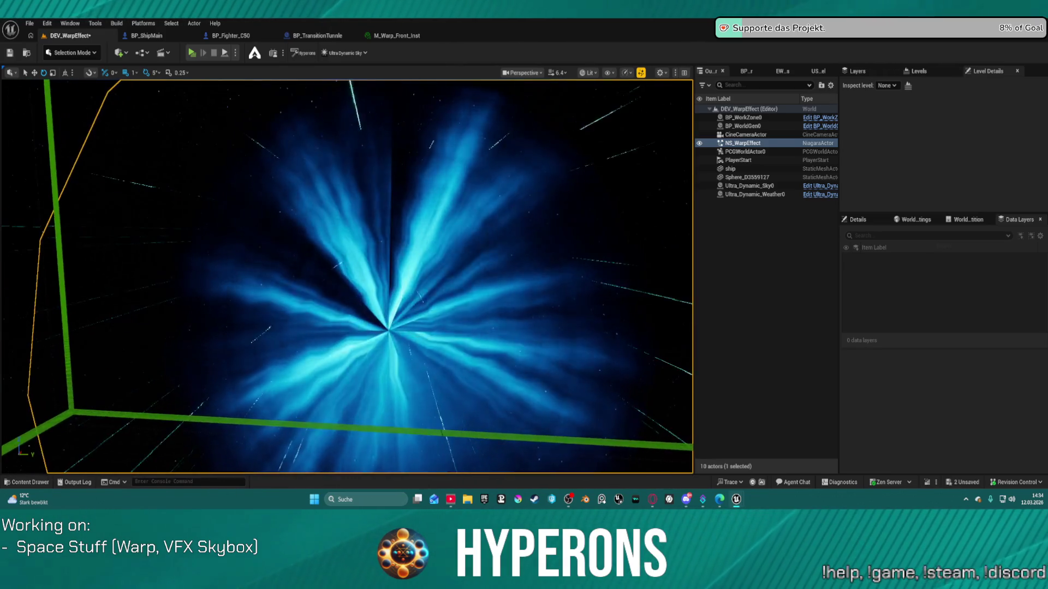
{"action": "key", "text": "w"}
{"action": "key", "text": "a"}
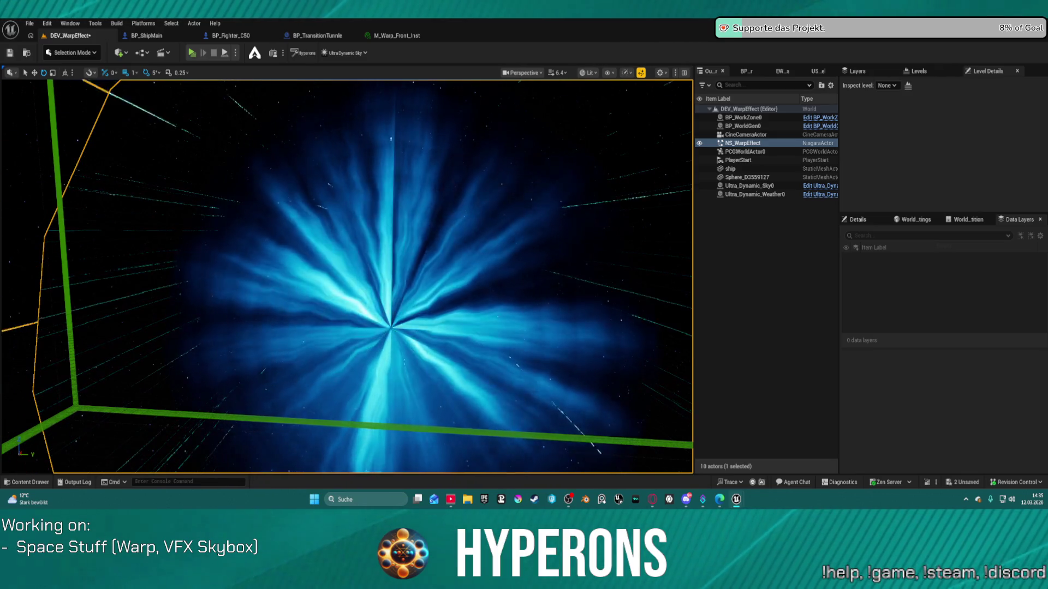
{"action": "left_click_drag", "start_coordinate": [614, 180], "coordinate": [586, 191]}
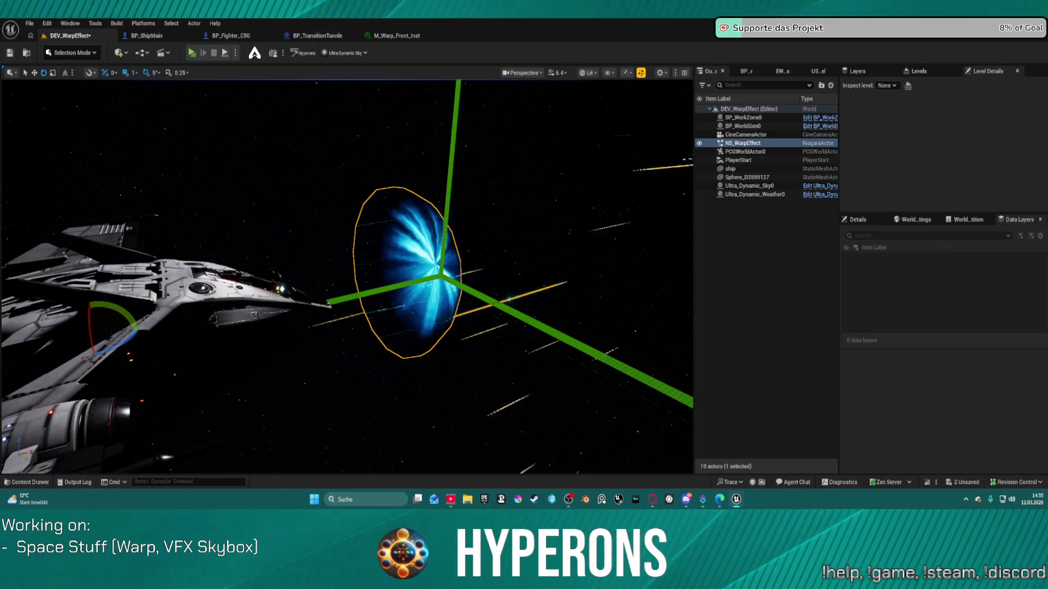
{"action": "key", "text": "f"}
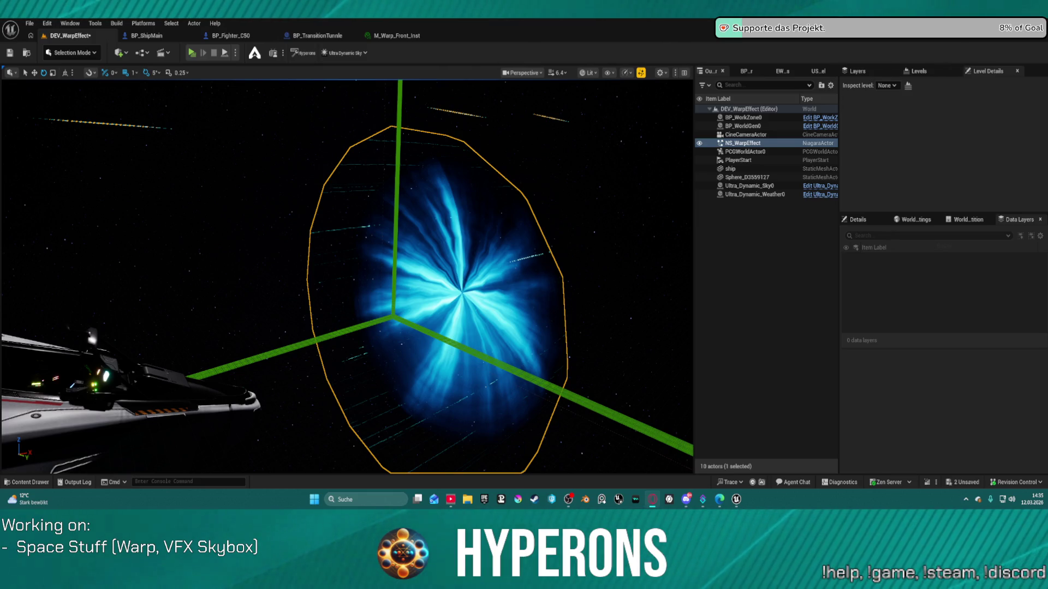
{"action": "left_click", "coordinate": [692, 262]}
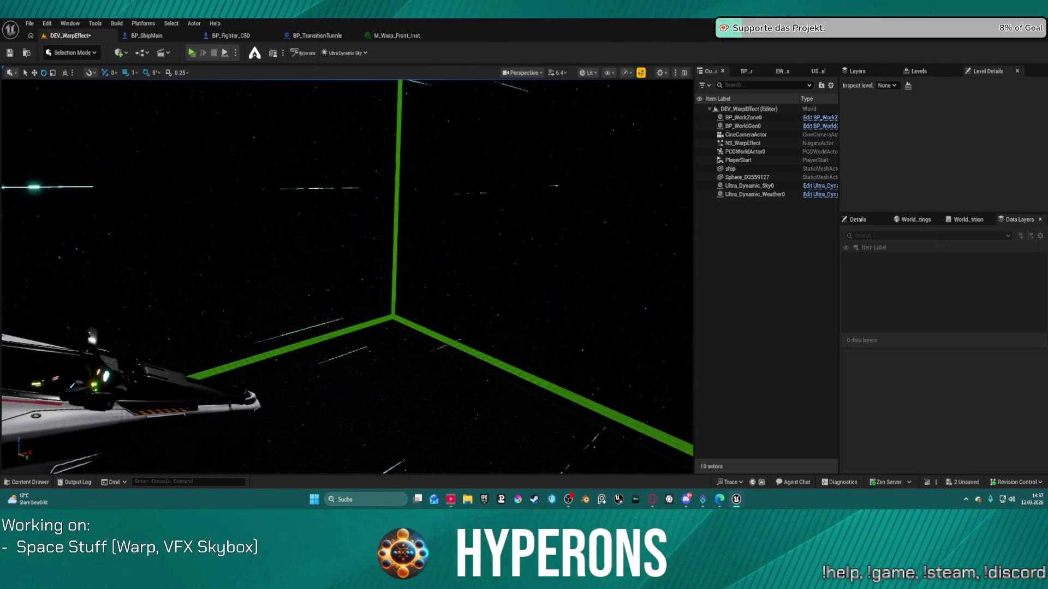
- Maximize the NS_WarpEffect Niagara editor, show system properties and mark the timeline selection range end
{"action": "key", "text": "alt+Tab"}
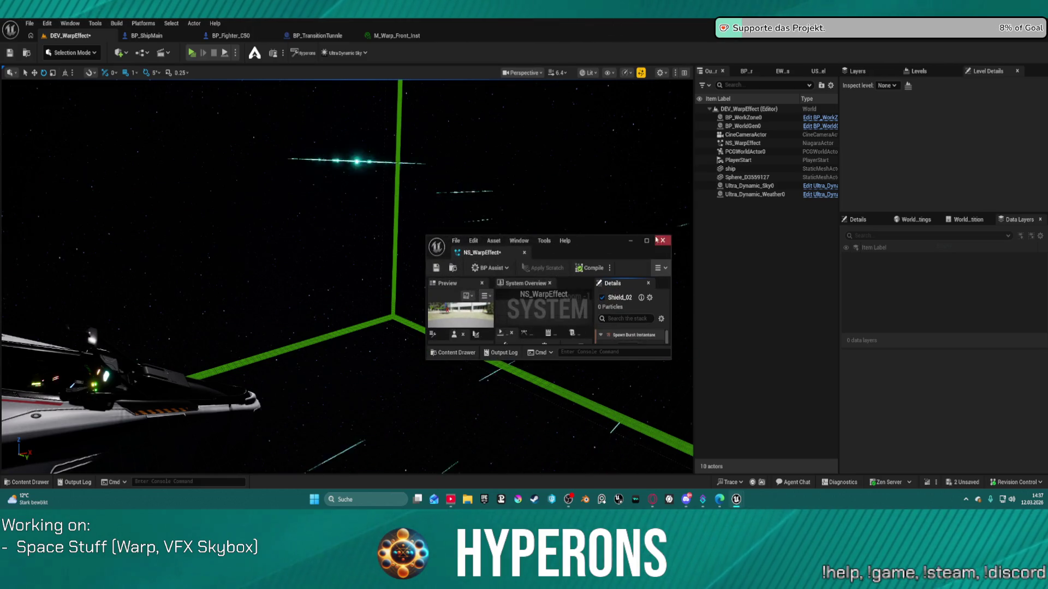
{"action": "left_click", "coordinate": [647, 241]}
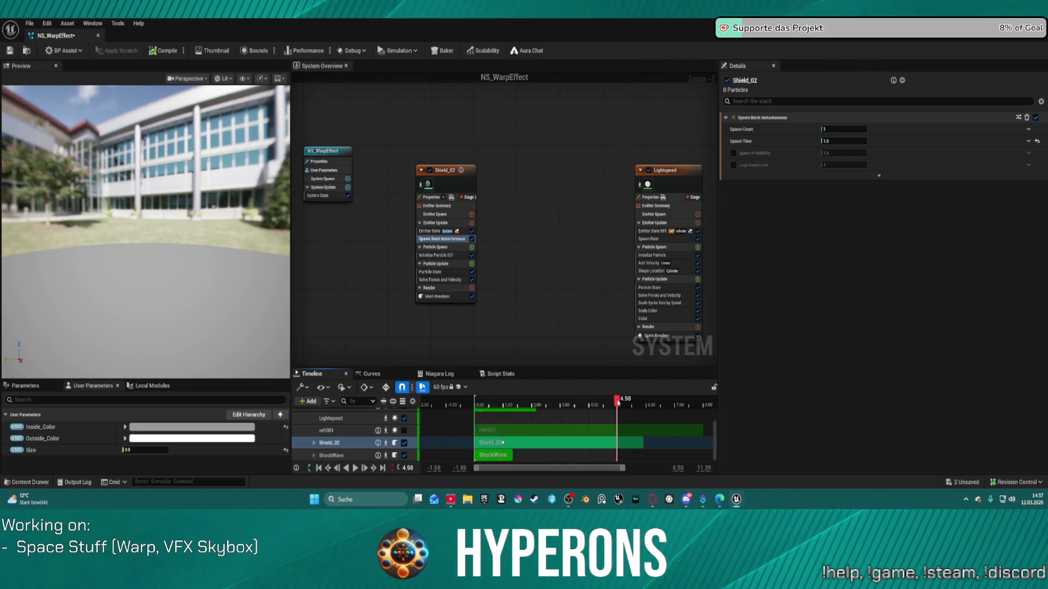
{"action": "left_click", "coordinate": [328, 155]}
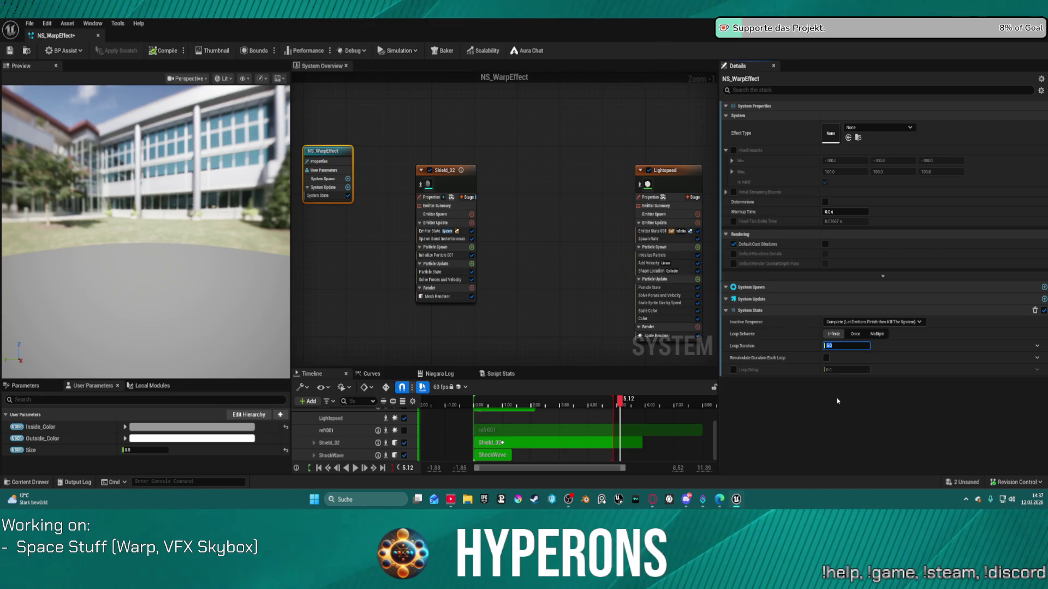
{"action": "left_click_drag", "start_coordinate": [599, 357], "coordinate": [547, 307]}
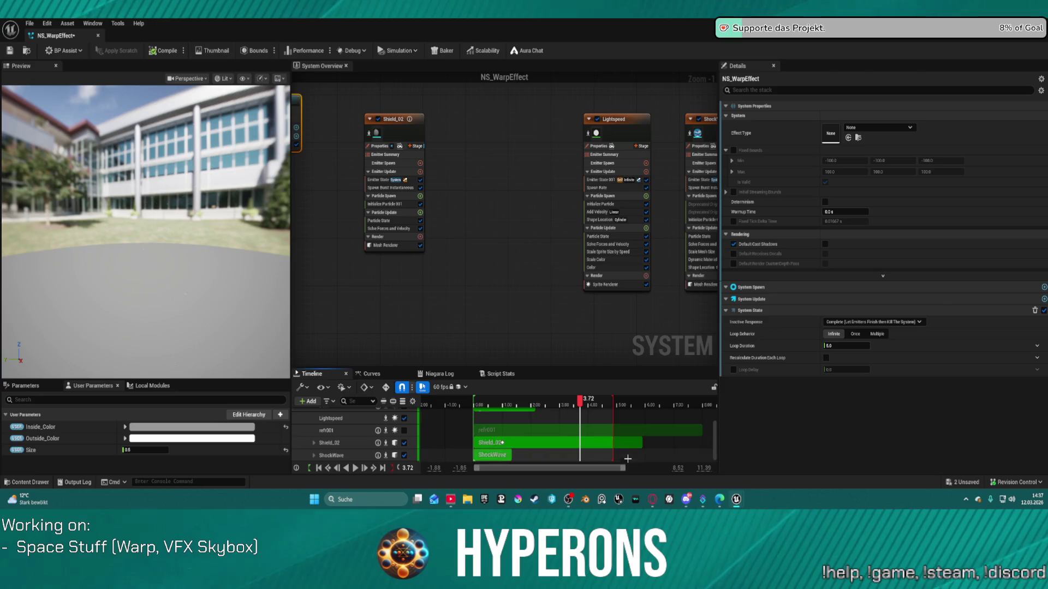
{"action": "left_click", "coordinate": [307, 388]}
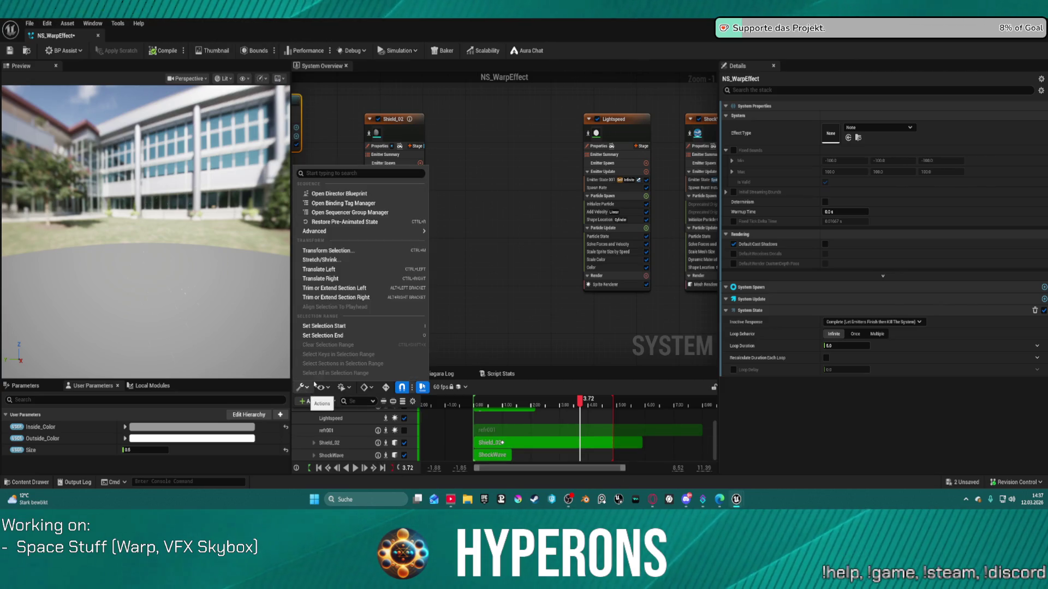
{"action": "left_click", "coordinate": [379, 337]}
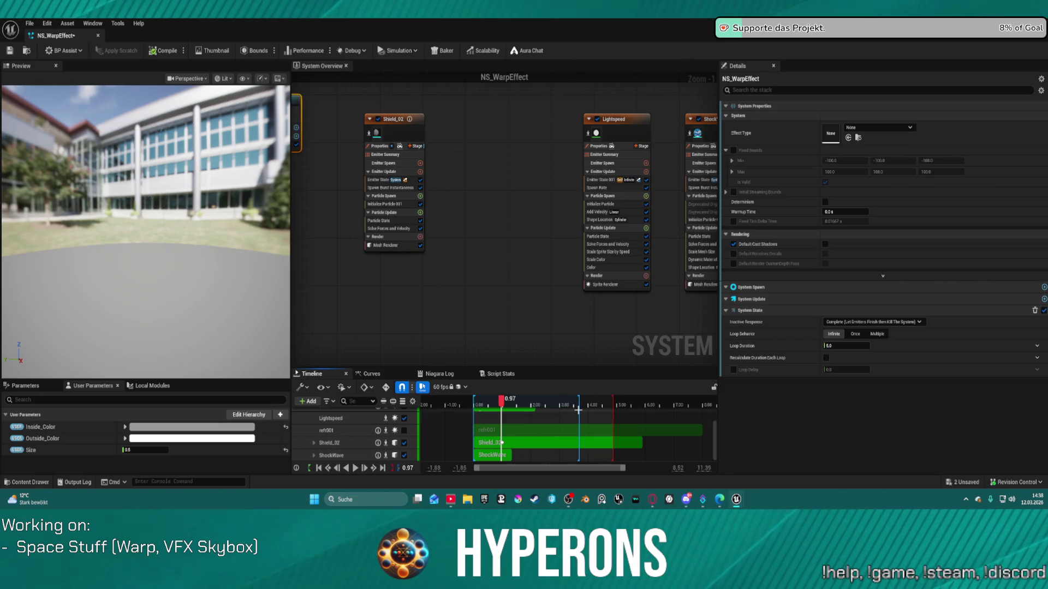
- Deselect the system node and clear the timeline's selection range, then return to the level editor
{"action": "left_click", "coordinate": [526, 339]}
{"action": "left_click", "coordinate": [302, 388]}
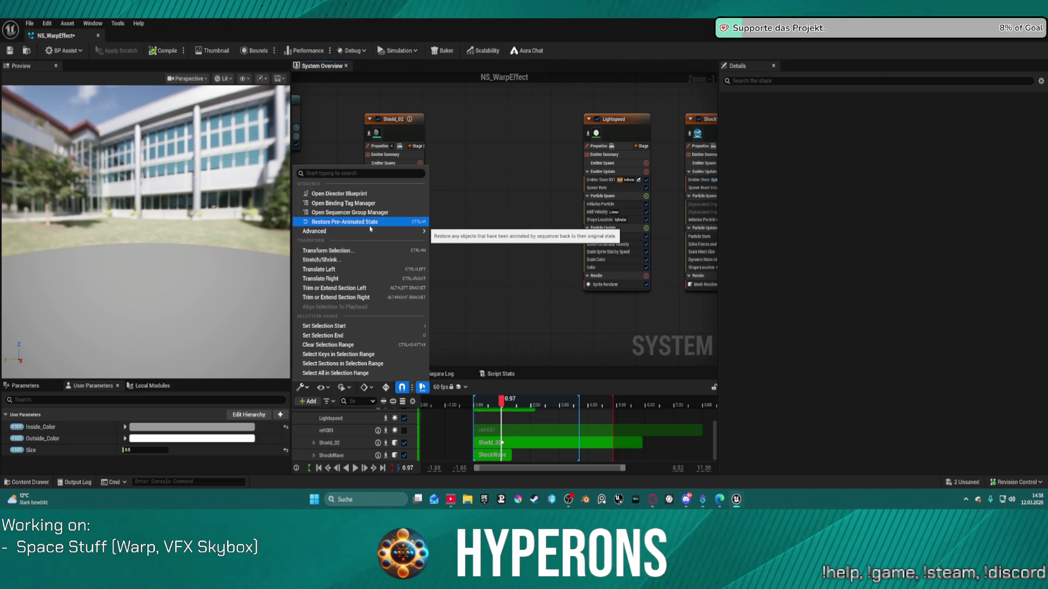
{"action": "left_click", "coordinate": [370, 222]}
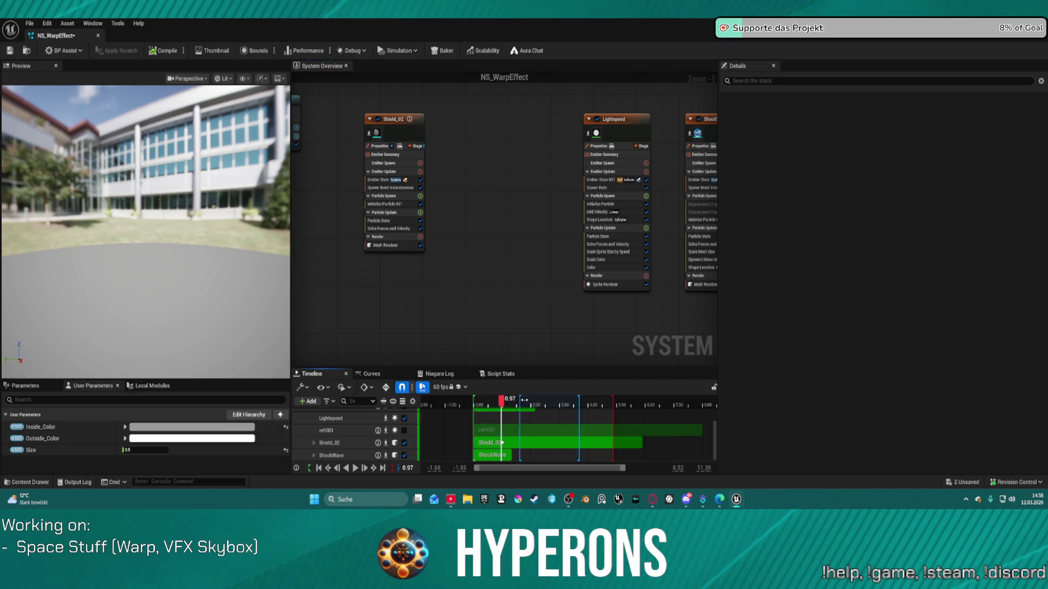
{"action": "left_click_drag", "start_coordinate": [548, 404], "coordinate": [565, 405]}
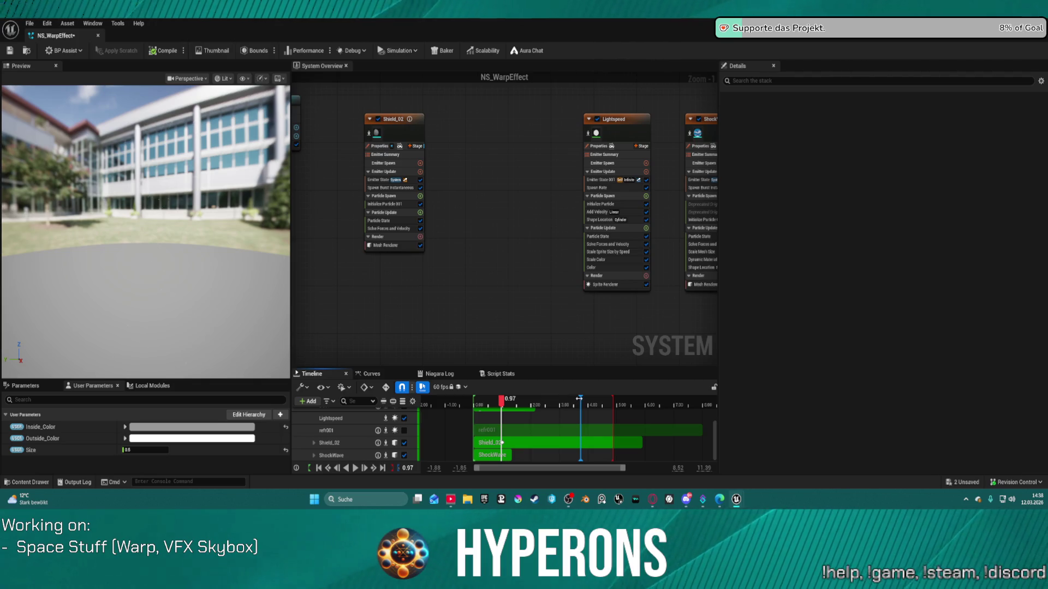
{"action": "left_click", "coordinate": [305, 386]}
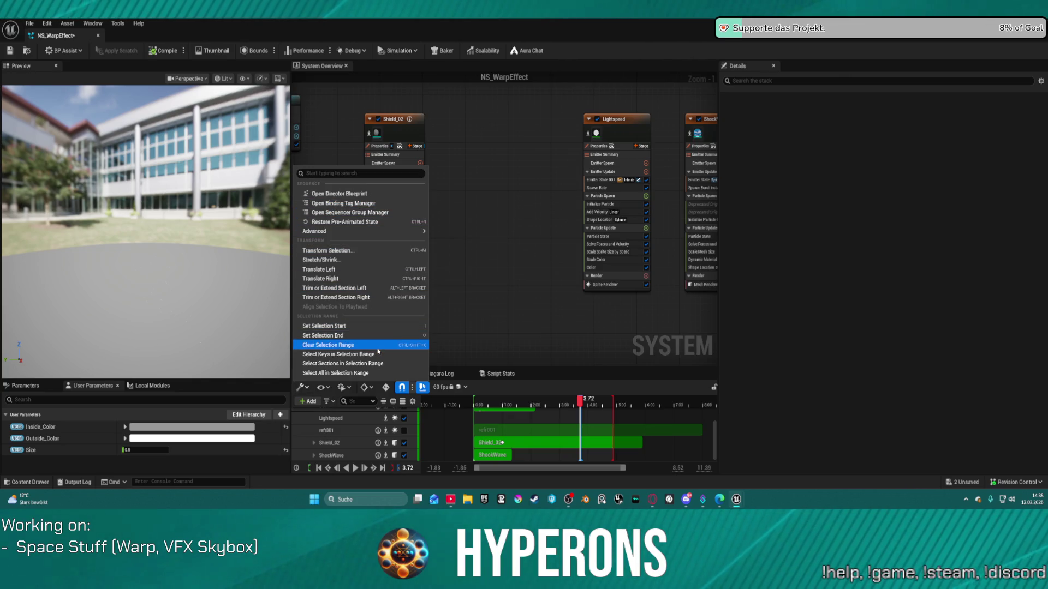
{"action": "left_click", "coordinate": [378, 351]}
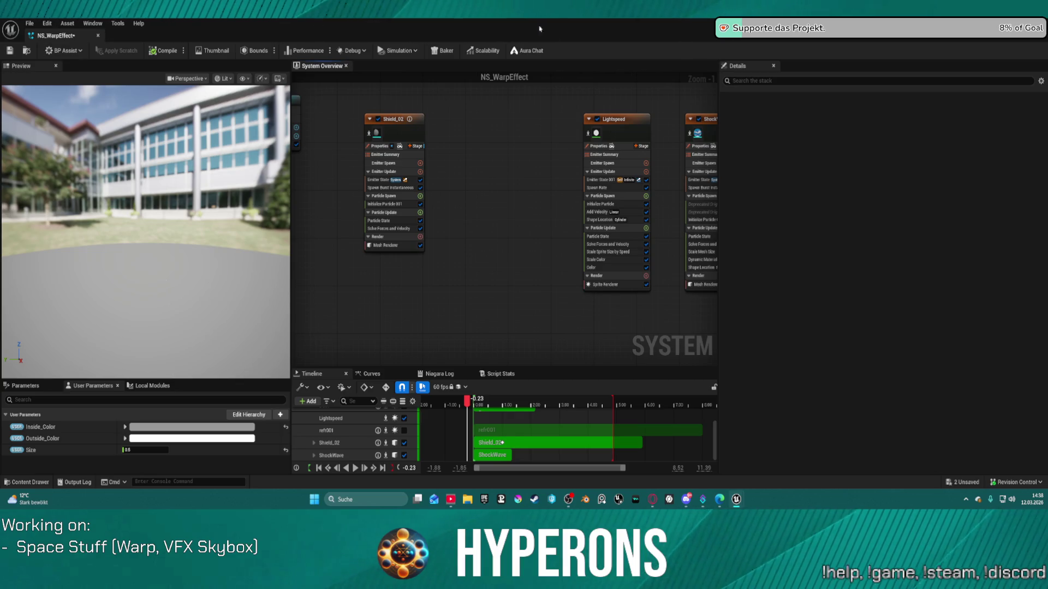
{"action": "key", "text": "alt+Tab"}
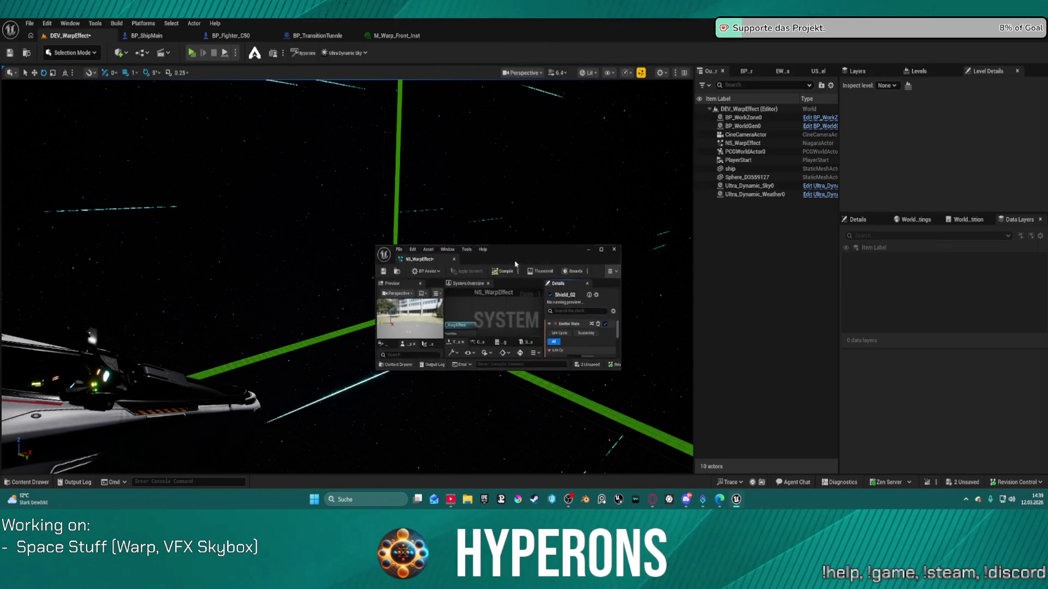
- Maximize the NS_WarpEffect editor and start the effect's preview playback
{"action": "double_click", "coordinate": [519, 269]}
{"action": "key", "text": "space"}
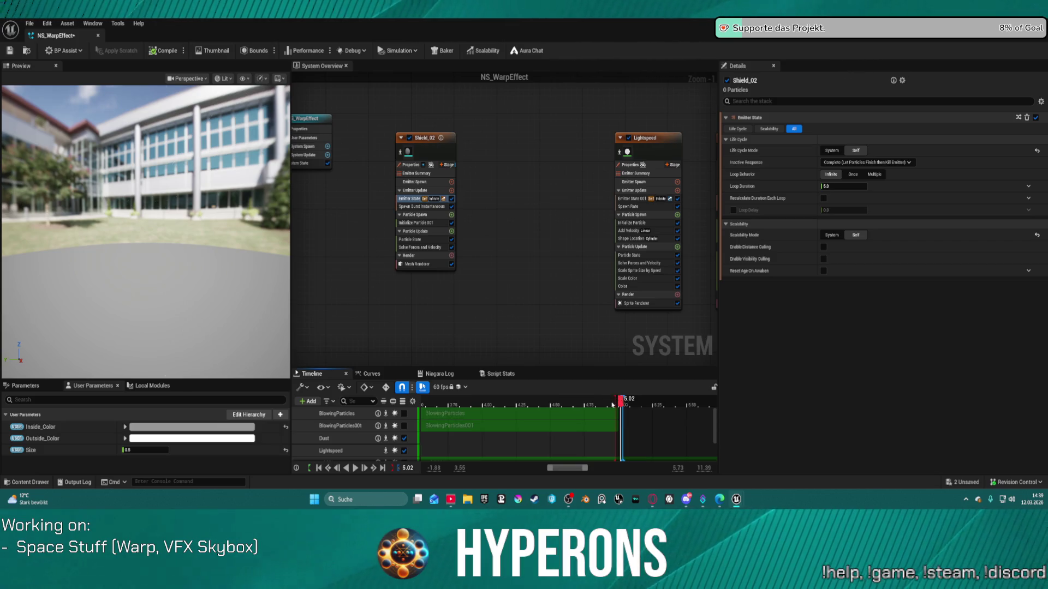
- Select the keys in the timeline selection range and orbit the preview toward the trees and parking lot
{"action": "right_click", "coordinate": [305, 413]}
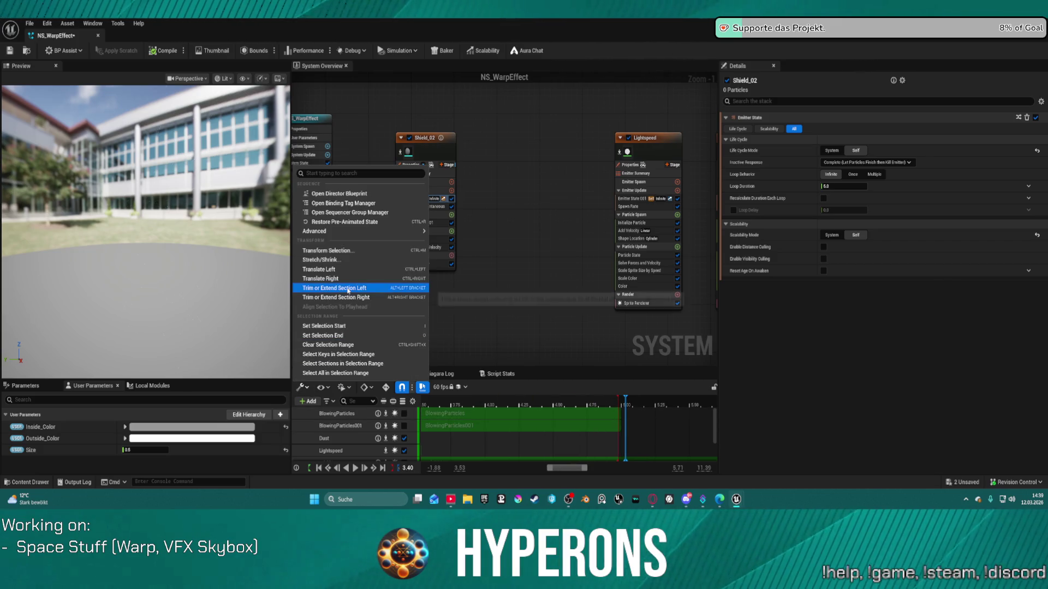
{"action": "left_click", "coordinate": [329, 354]}
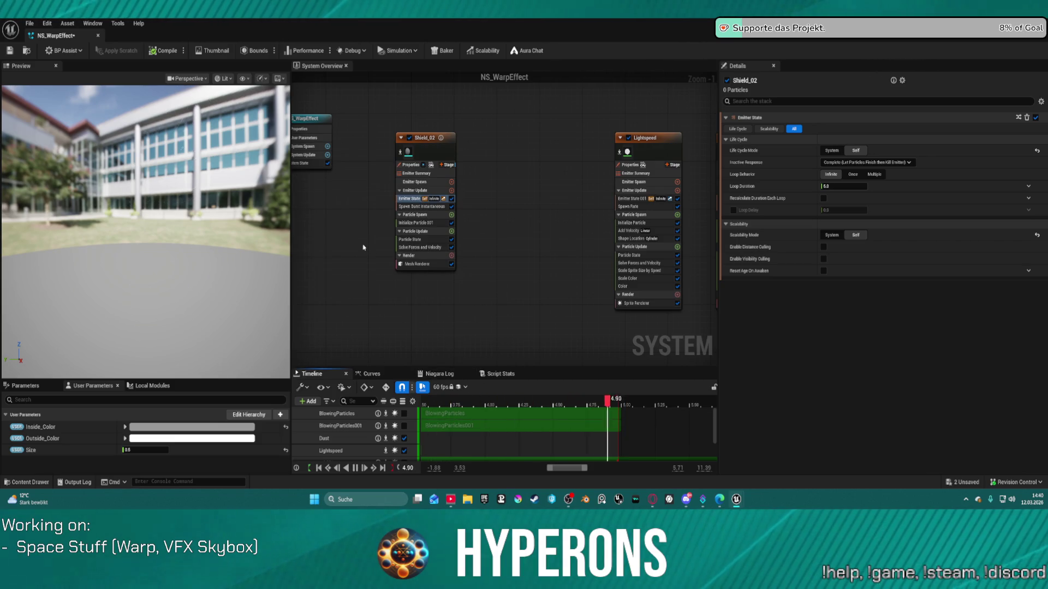
{"action": "mouse_move", "coordinate": [235, 246]}
{"action": "left_mouse_down"}
{"action": "mouse_move", "coordinate": [281, 245]}
{"action": "mouse_move", "coordinate": [264, 202]}
{"action": "mouse_move", "coordinate": [265, 262]}
{"action": "mouse_move", "coordinate": [209, 250]}
{"action": "left_mouse_up"}
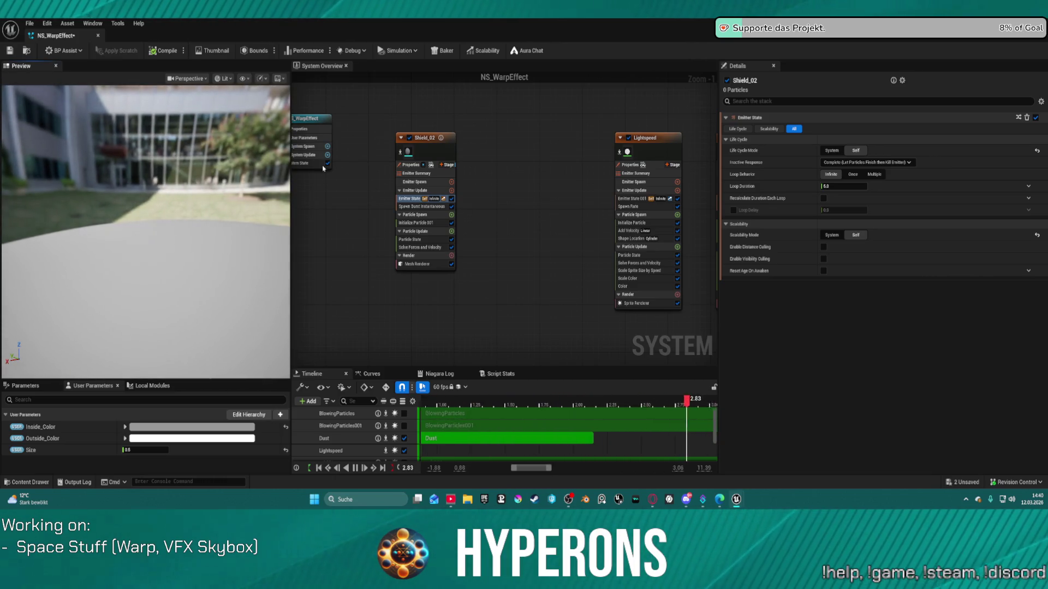
- Set the preview scene profile to Grey Ambient, leaving the view mode unchanged
{"action": "left_click", "coordinate": [278, 78]}
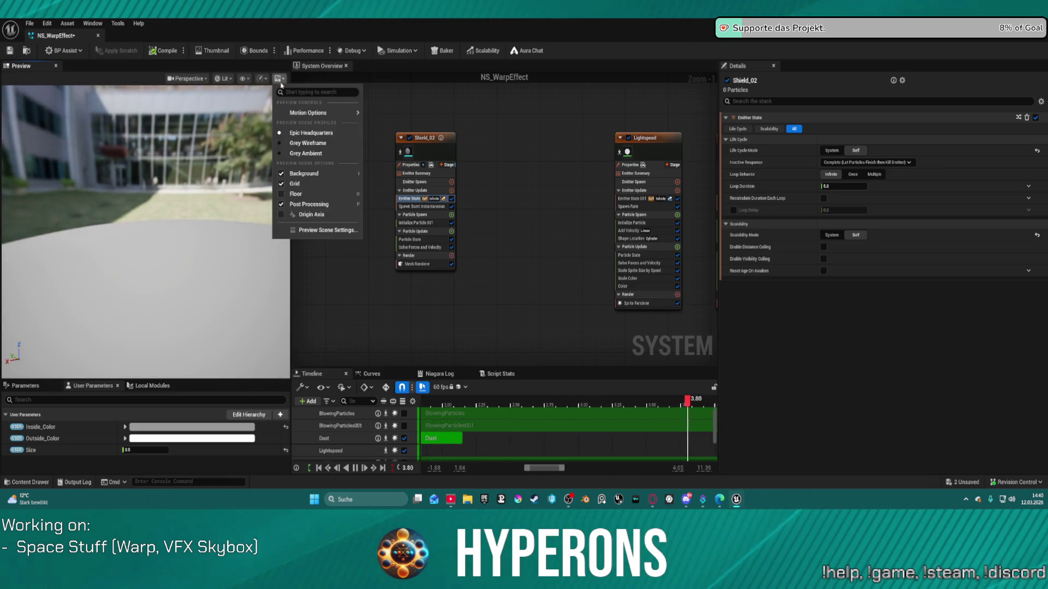
{"action": "left_click", "coordinate": [305, 153]}
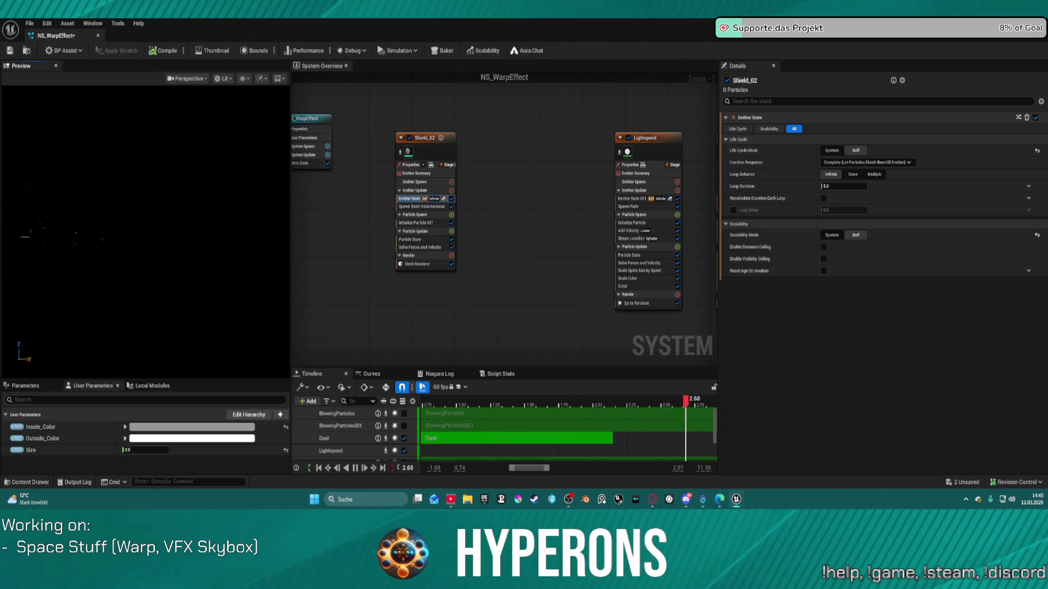
{"action": "left_click", "coordinate": [188, 79]}
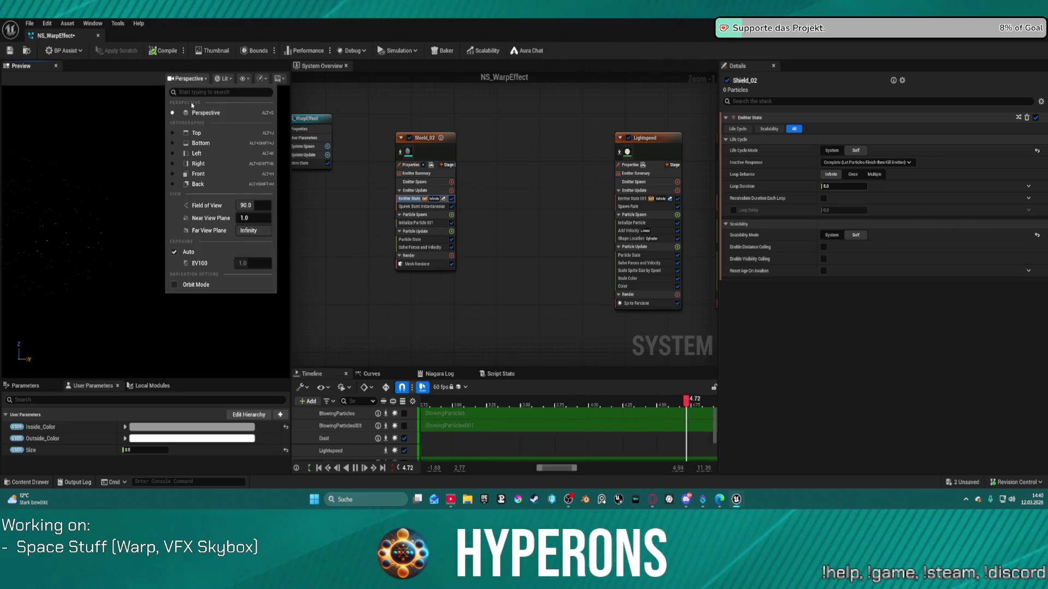
{"action": "left_click", "coordinate": [374, 300]}
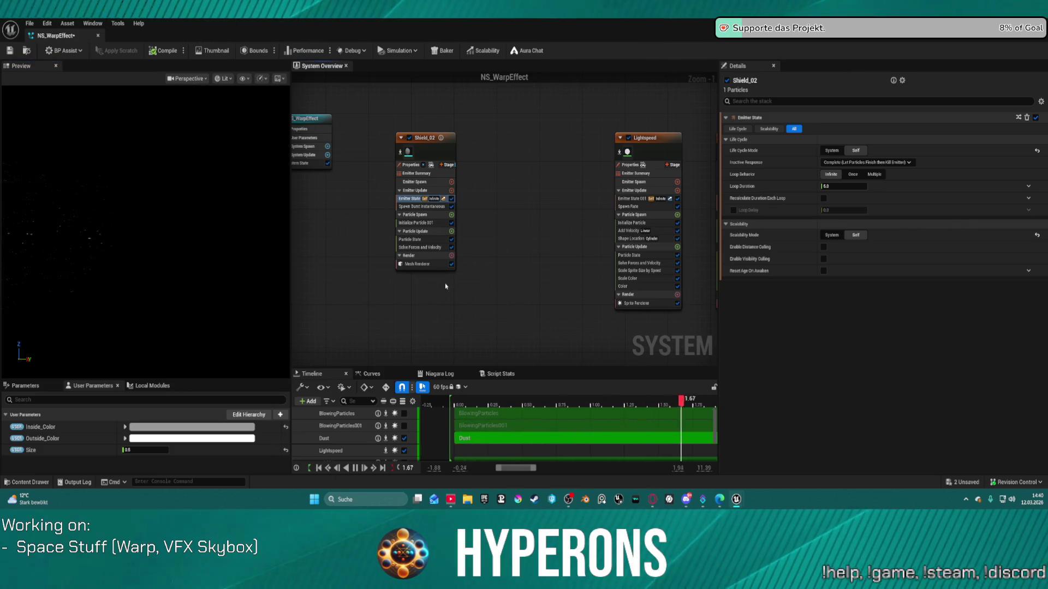
- Select Shield_02, snap the Niagara editor to the right half and the level editor to the left
{"action": "left_click", "coordinate": [431, 150]}
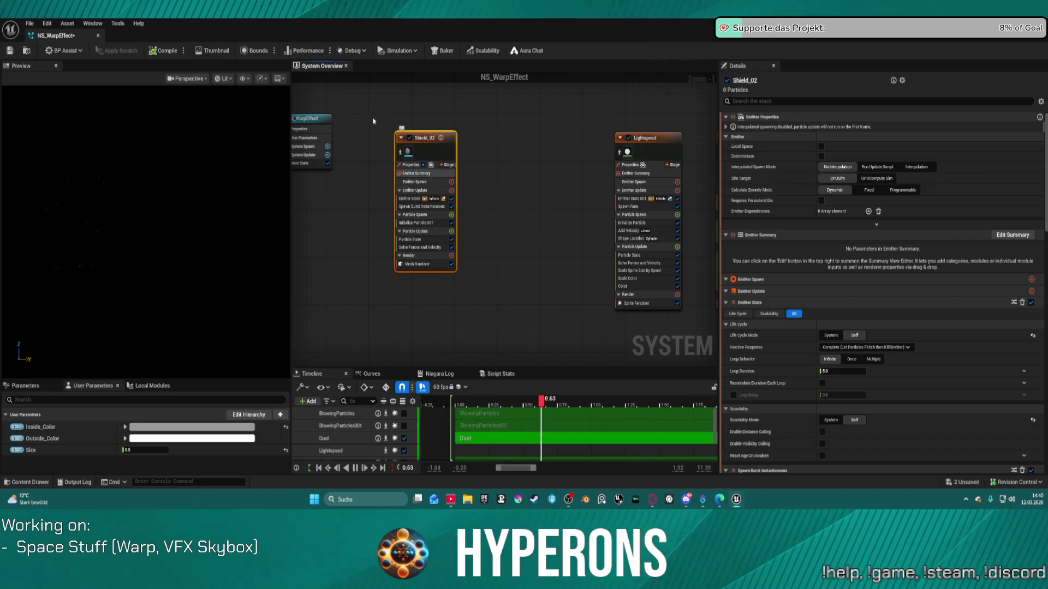
{"action": "mouse_move", "coordinate": [163, 35]}
{"action": "left_mouse_down"}
{"action": "mouse_move", "coordinate": [481, 53]}
{"action": "mouse_move", "coordinate": [573, 136]}
{"action": "left_mouse_up"}
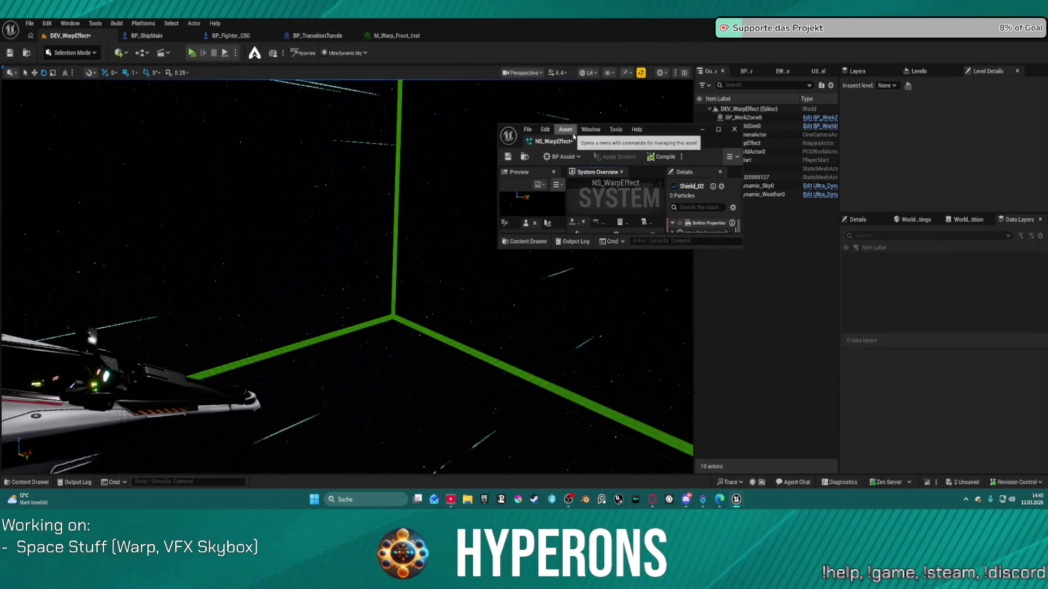
{"action": "key", "text": "super+Right"}
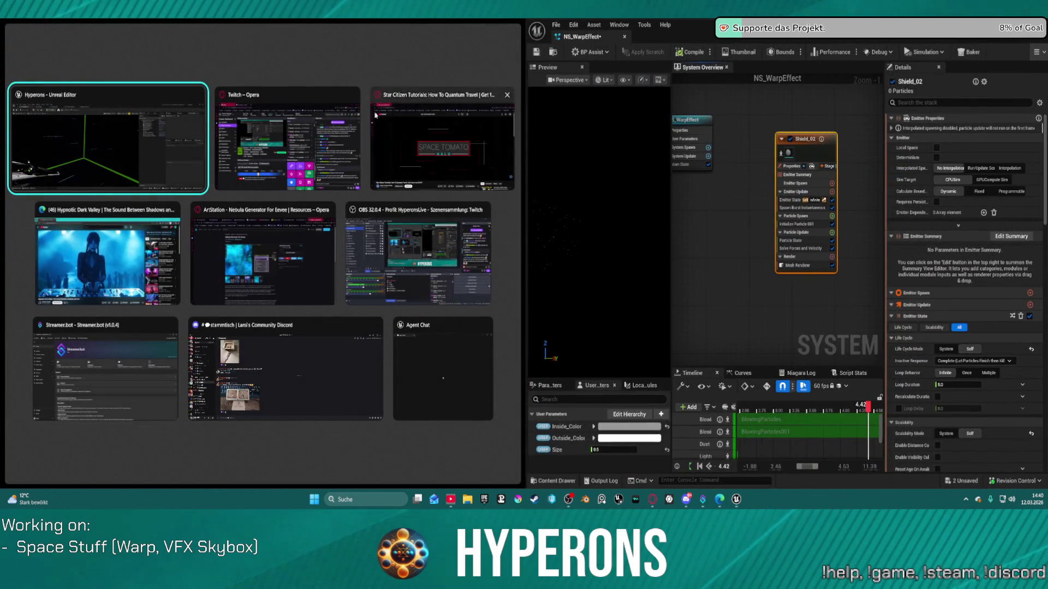
{"action": "key", "text": "Return"}
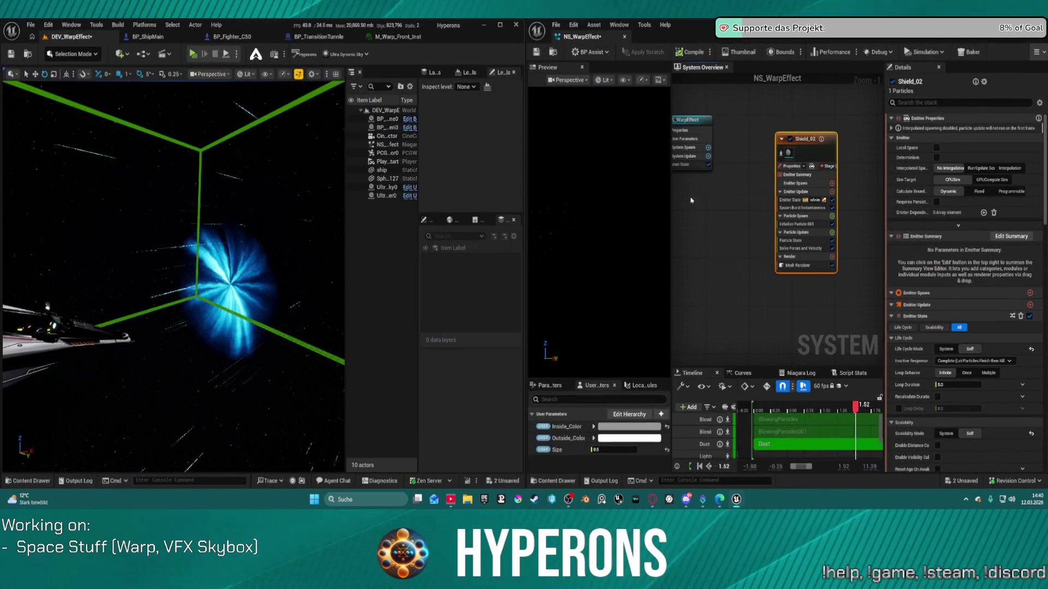
- Set the Shield_02 Initialize Particle Lifetime to 5.0 and move the warp material instance window over
{"action": "left_click", "coordinate": [797, 224]}
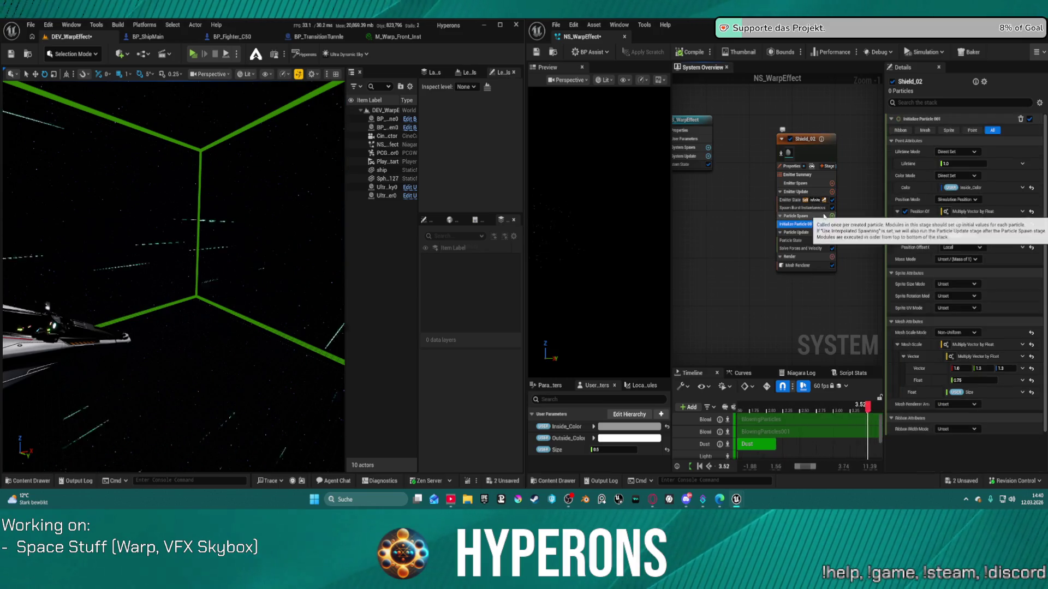
{"action": "left_click", "coordinate": [963, 163]}
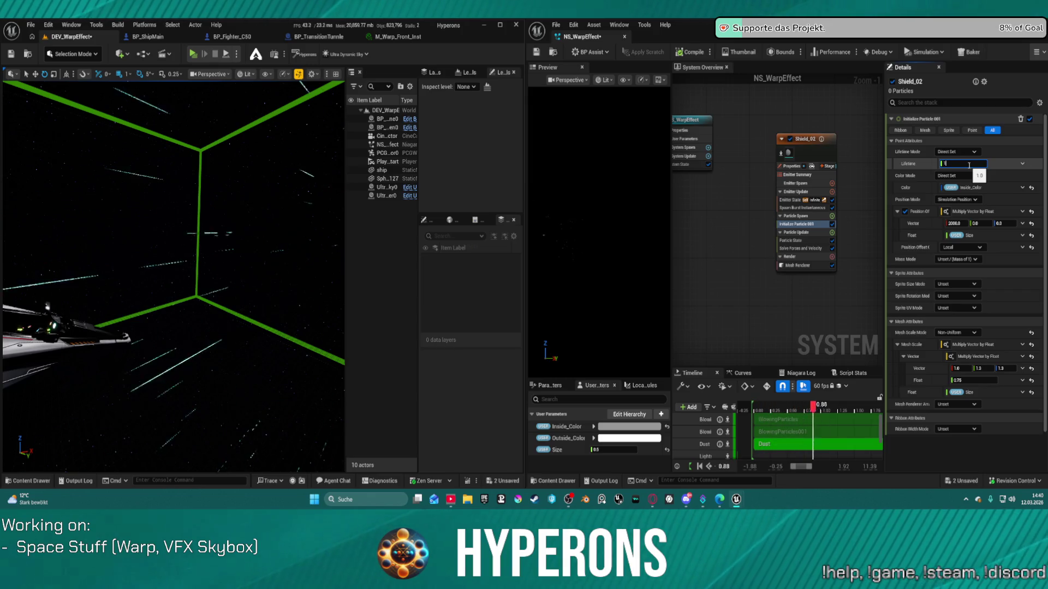
{"action": "type", "text": "1.0"}
{"action": "key", "text": "Return"}
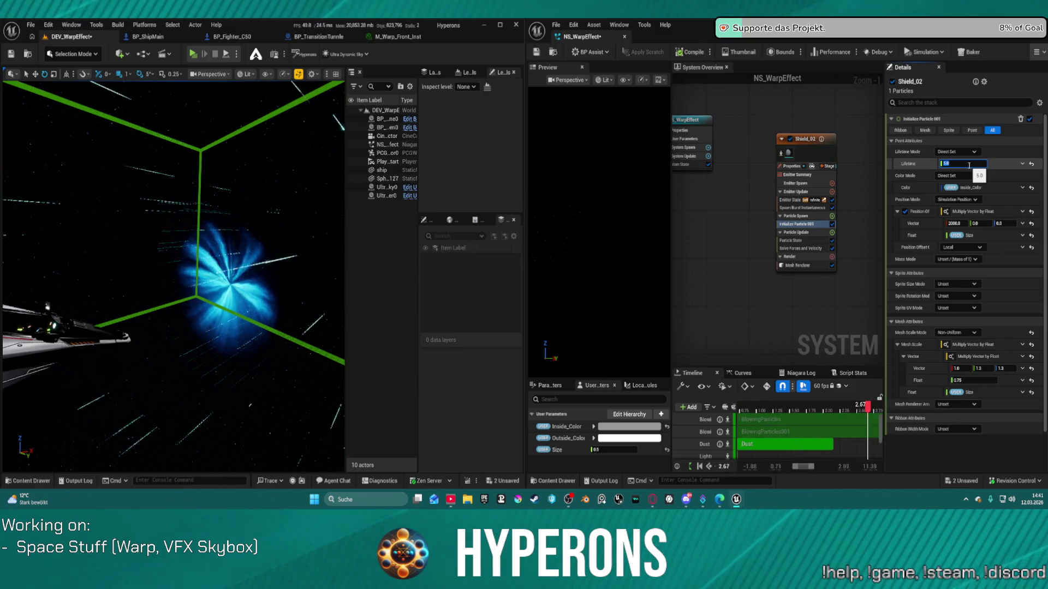
{"action": "key", "text": "Return"}
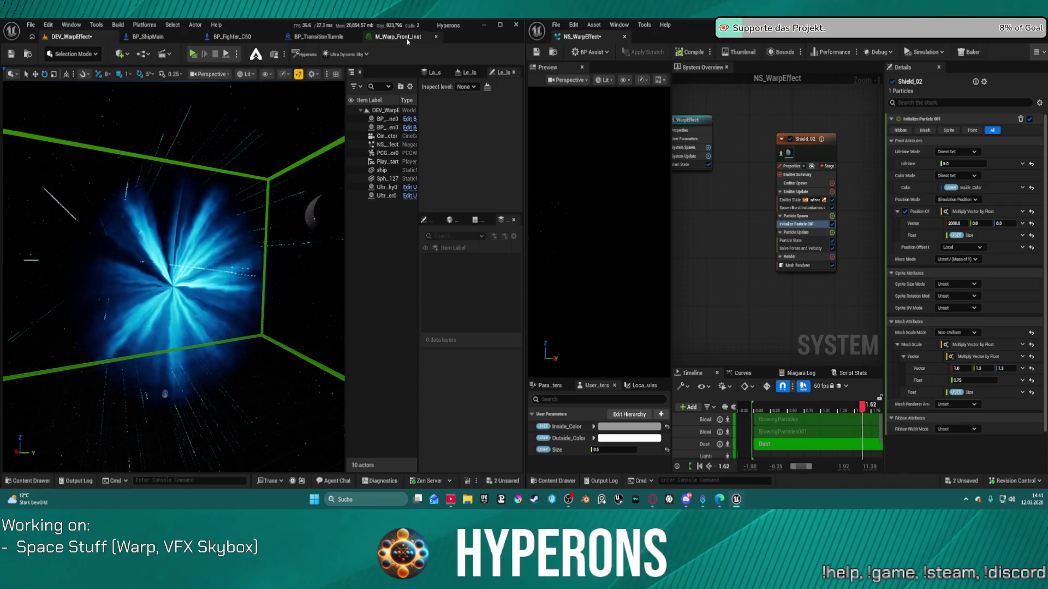
{"action": "left_click_drag", "start_coordinate": [407, 41], "coordinate": [686, 36]}
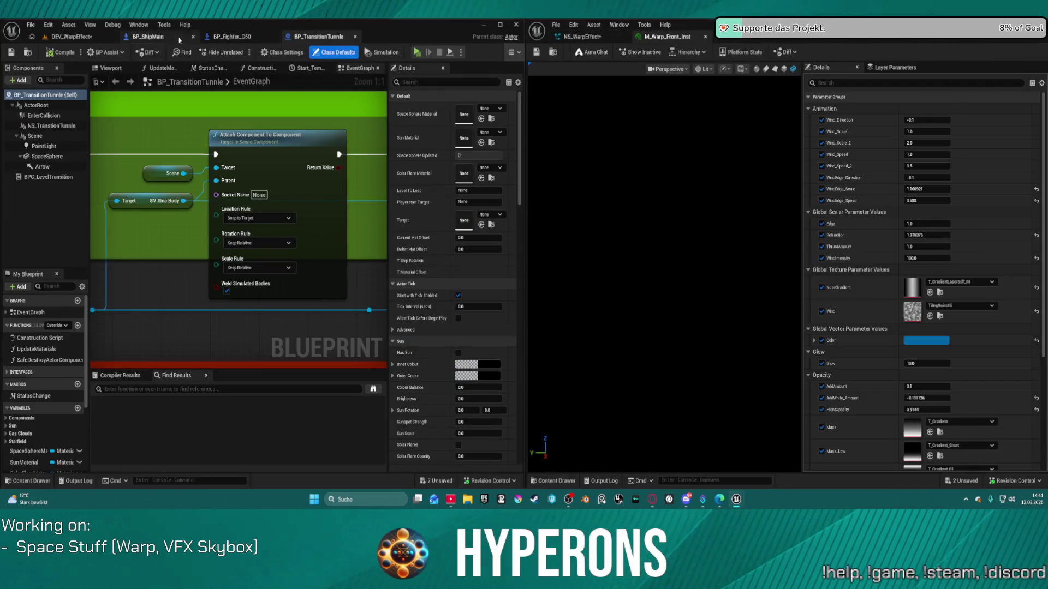
- Raise M_Warp_Front_Inst FrontOpacity and adjust AddWhite_Amount beside DEV_WarpEffect, then minimize the material window
{"action": "left_click", "coordinate": [70, 37]}
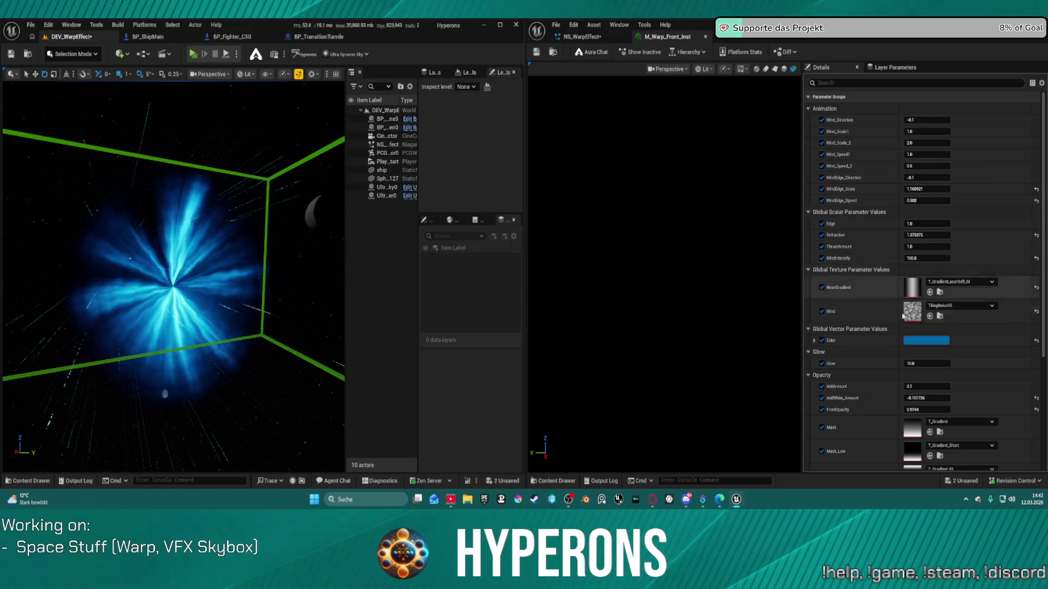
{"action": "scroll", "coordinate": [895, 403], "scroll_direction": "down", "scroll_amount": 3}
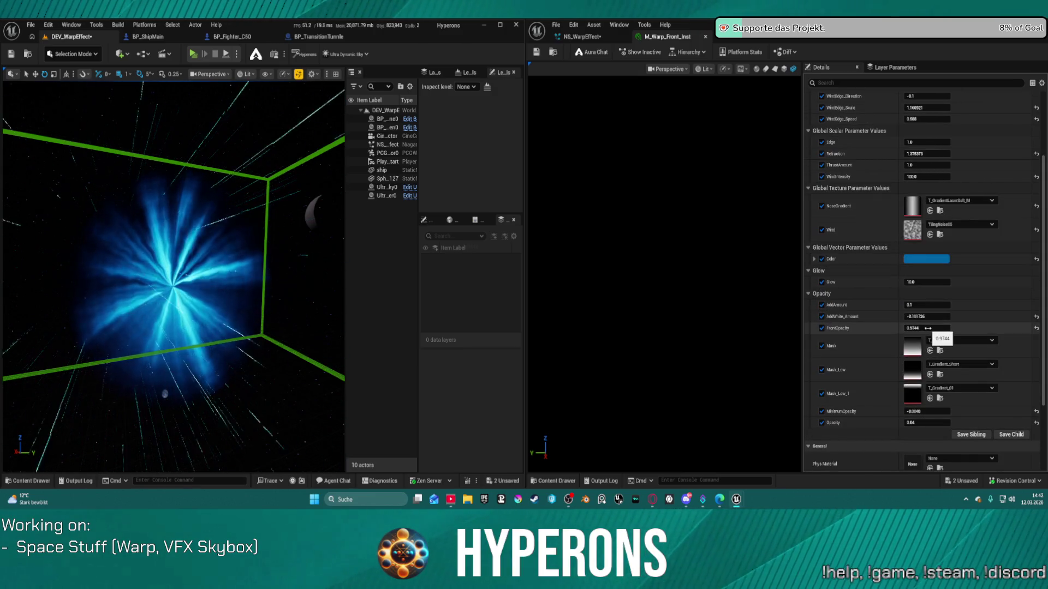
{"action": "left_click_drag", "start_coordinate": [926, 327], "coordinate": [935, 329]}
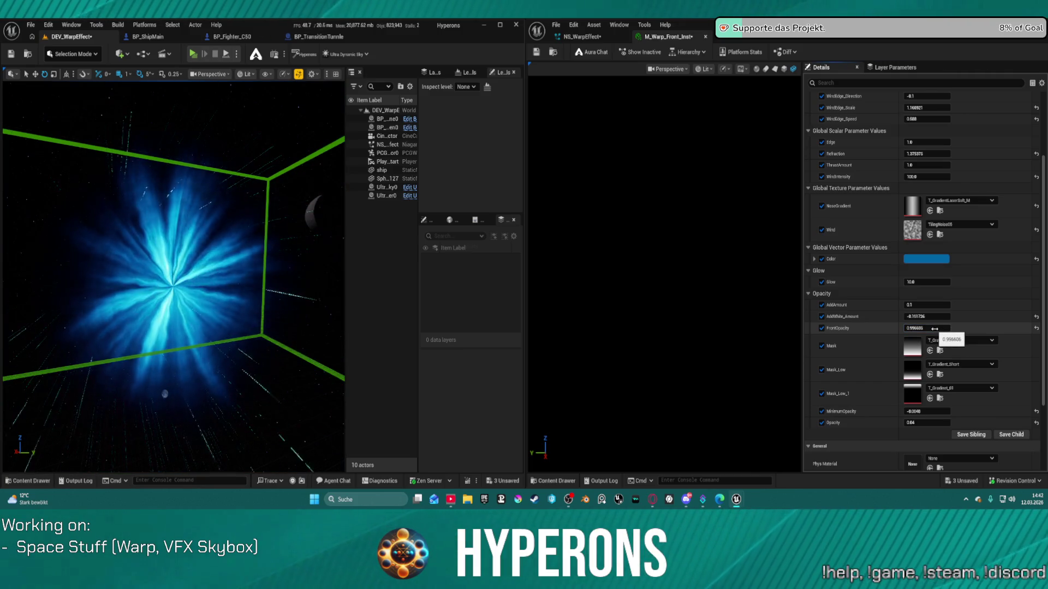
{"action": "left_click", "coordinate": [927, 328]}
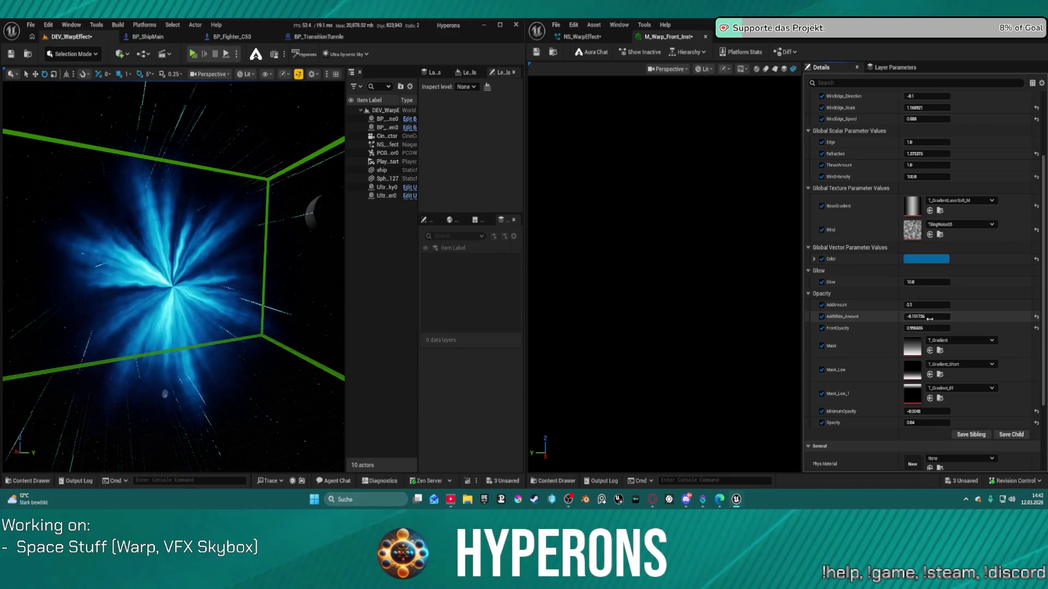
{"action": "left_click_drag", "start_coordinate": [927, 328], "coordinate": [931, 316]}
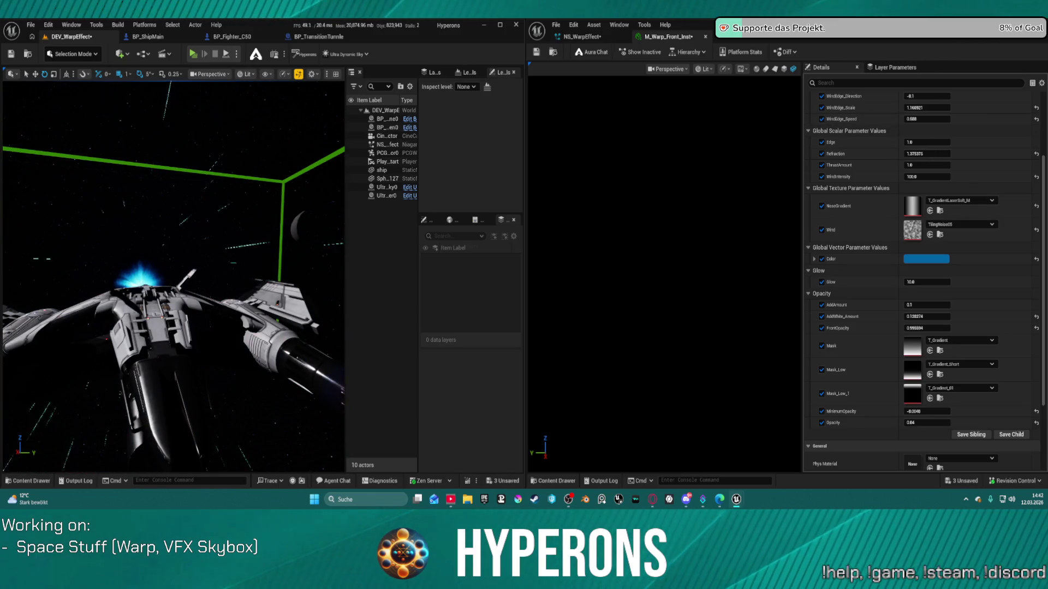
{"action": "key", "text": "super+Down"}
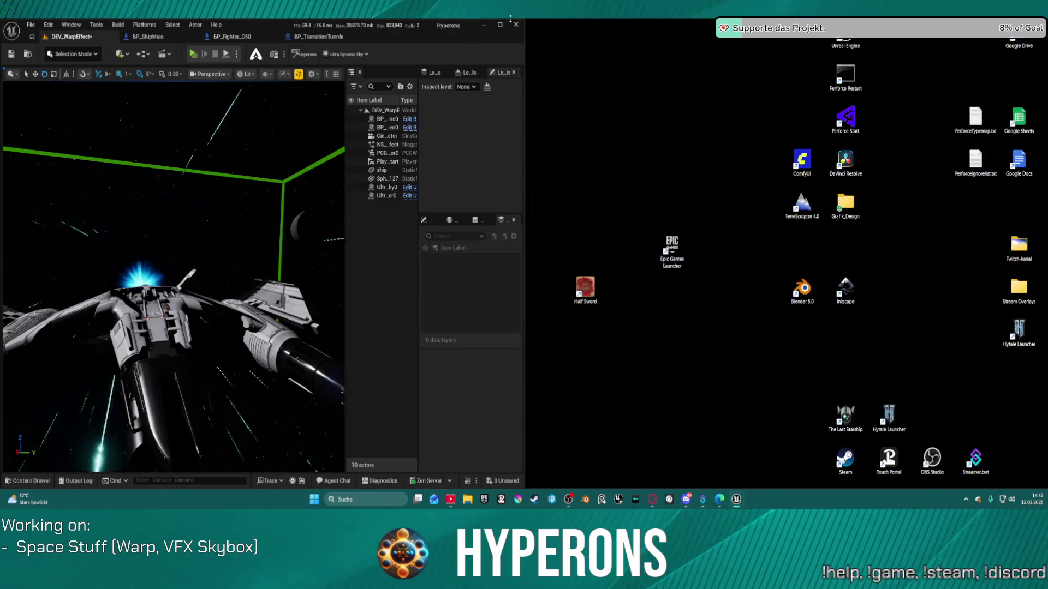
- Maximize the level editor, open Map_Lobby0 from Recent Levels, and save the modified warp assets
{"action": "left_click", "coordinate": [499, 24]}
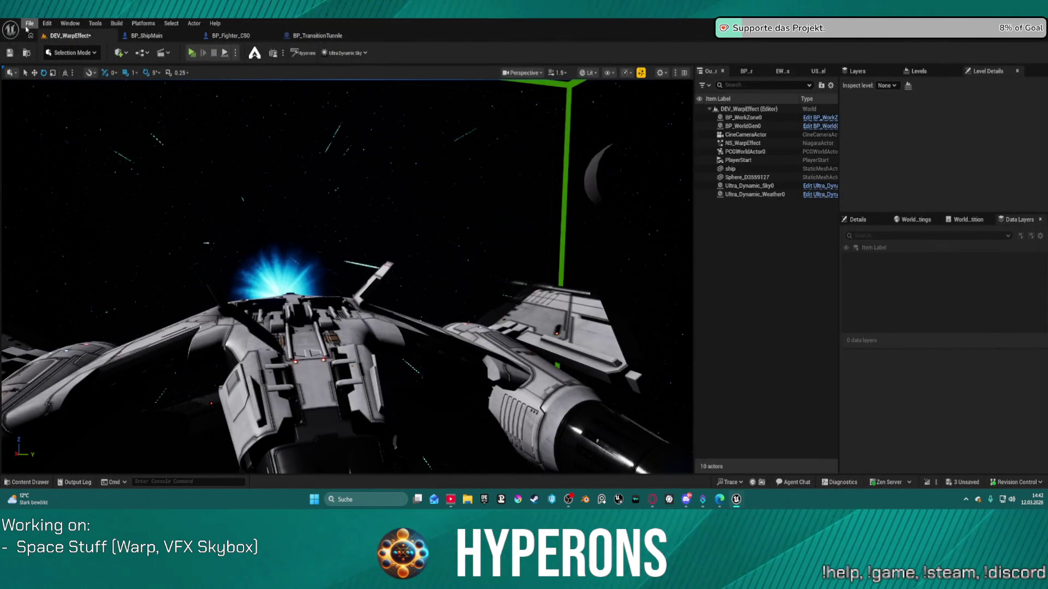
{"action": "left_click", "coordinate": [29, 23]}
{"action": "mouse_move", "coordinate": [118, 86]}
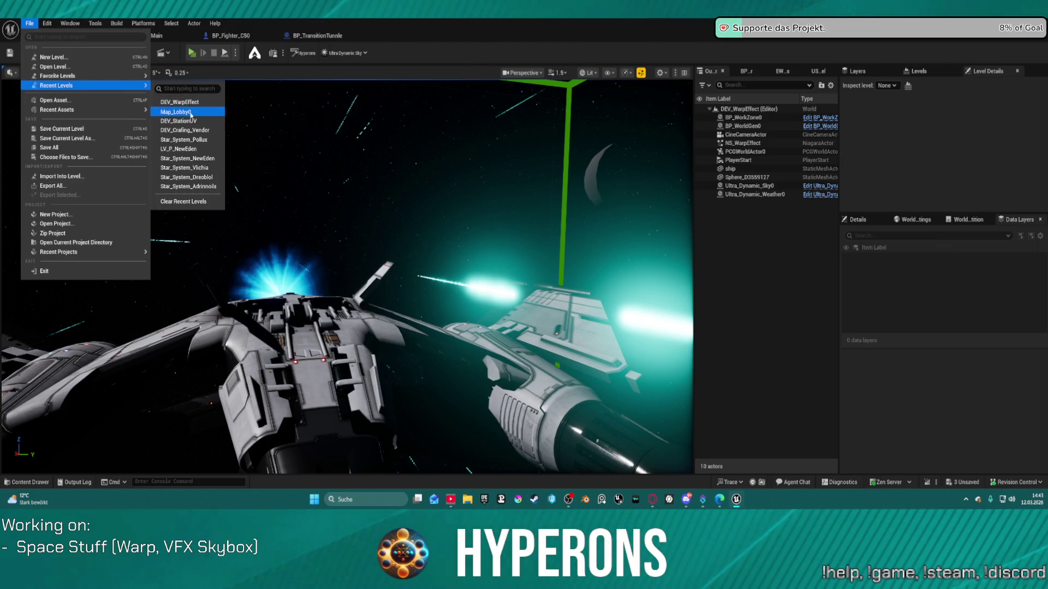
{"action": "left_click", "coordinate": [190, 113]}
{"action": "left_click", "coordinate": [546, 354]}
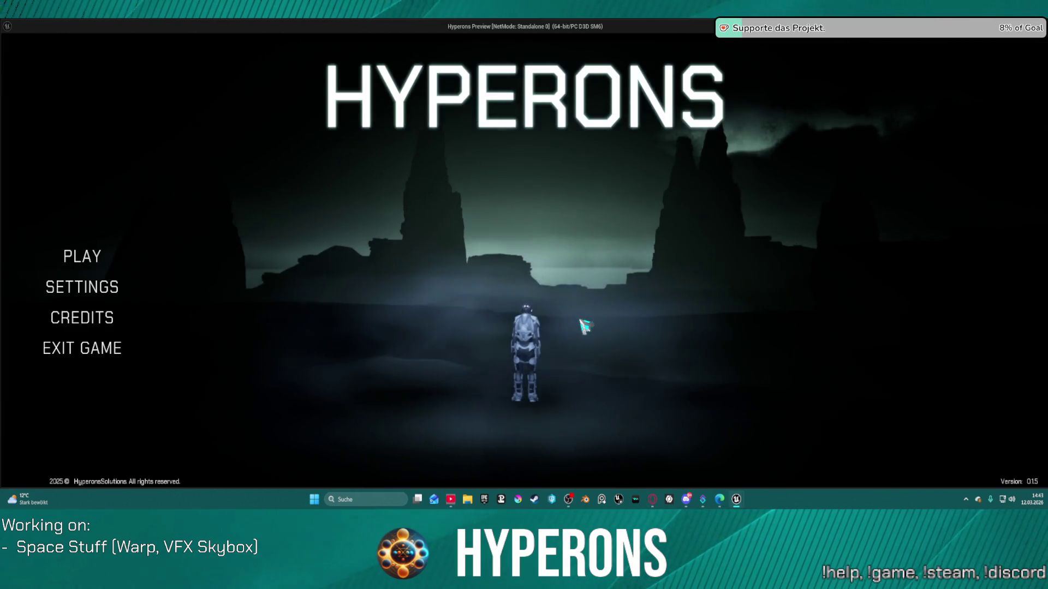
- Enter the game with the existing main-class character, then close the game window
{"action": "left_click", "coordinate": [82, 257]}
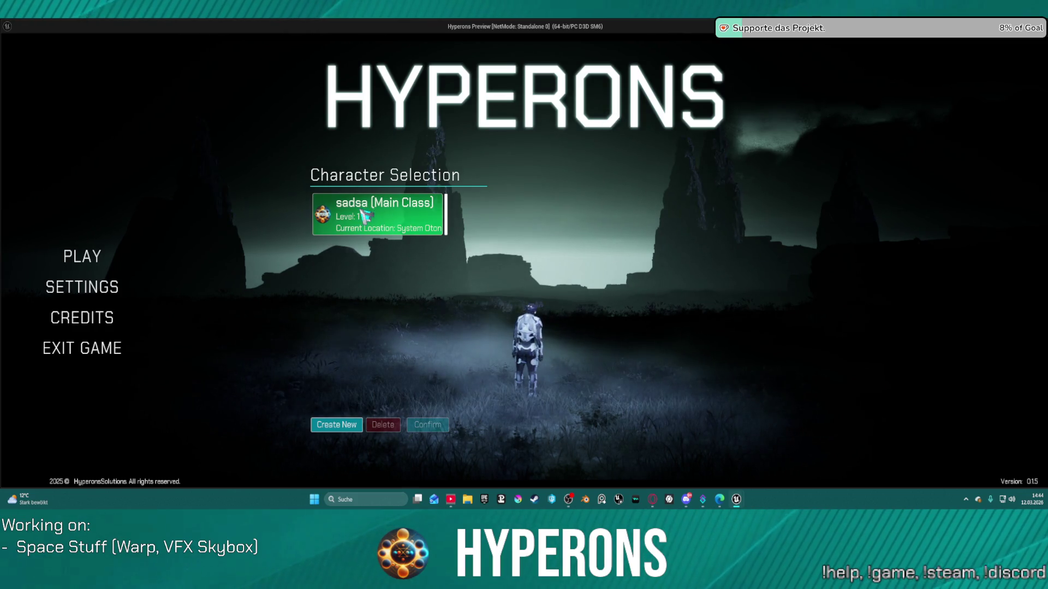
{"action": "left_click", "coordinate": [408, 233]}
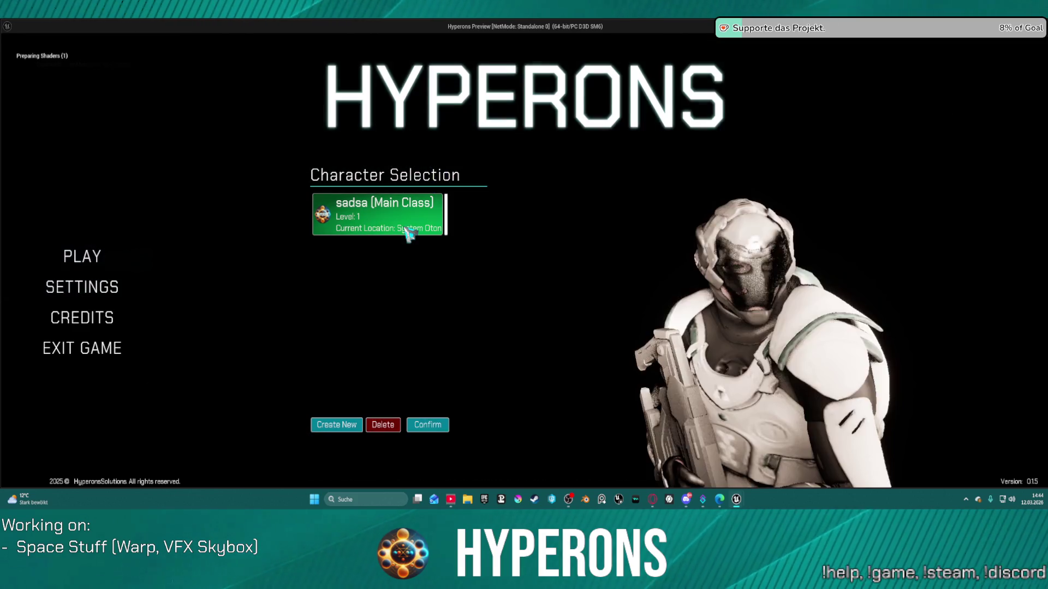
{"action": "left_click", "coordinate": [435, 422]}
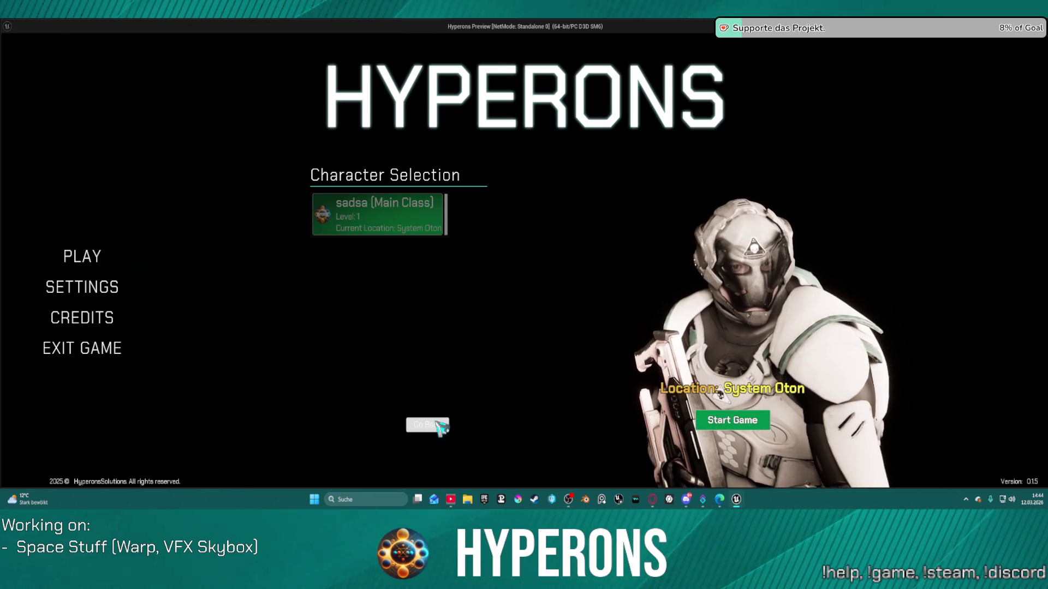
{"action": "left_click", "coordinate": [752, 413]}
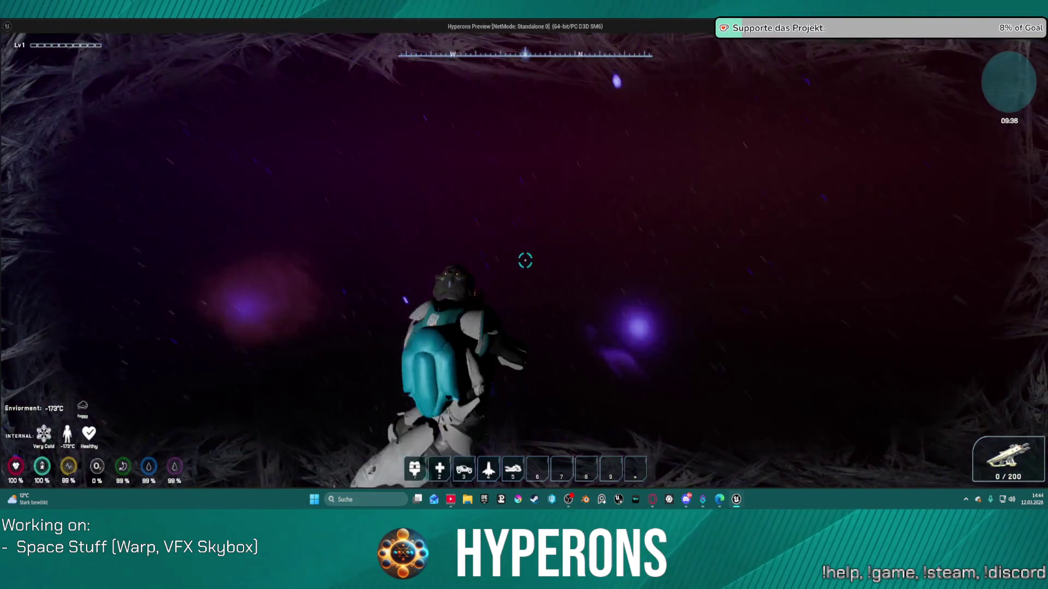
{"action": "key", "text": "Escape"}
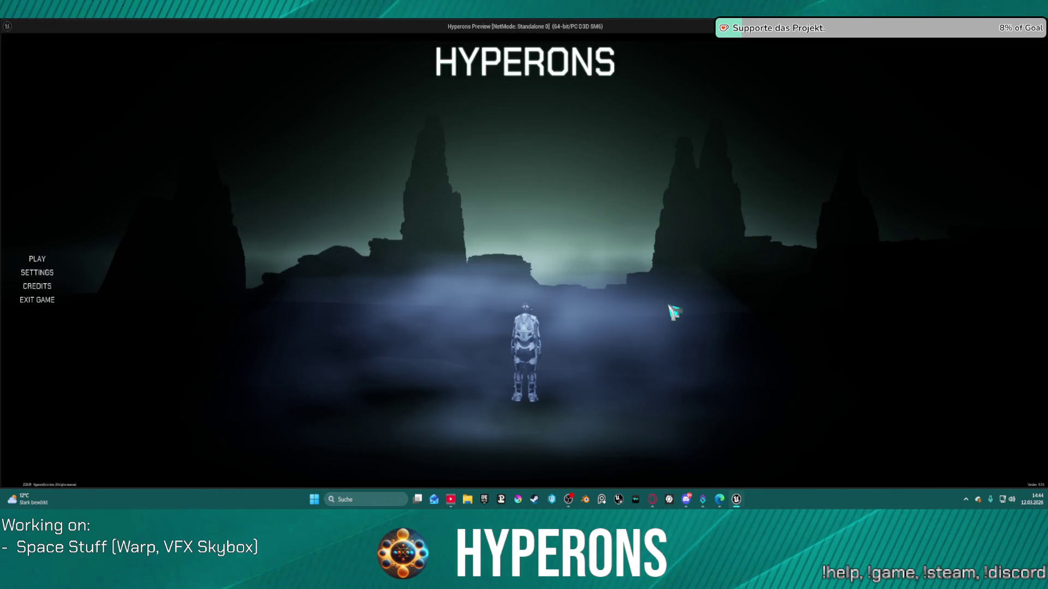
- Select and confirm the saved character again and start the game in the space level
{"action": "left_click", "coordinate": [79, 257]}
{"action": "left_click", "coordinate": [402, 235]}
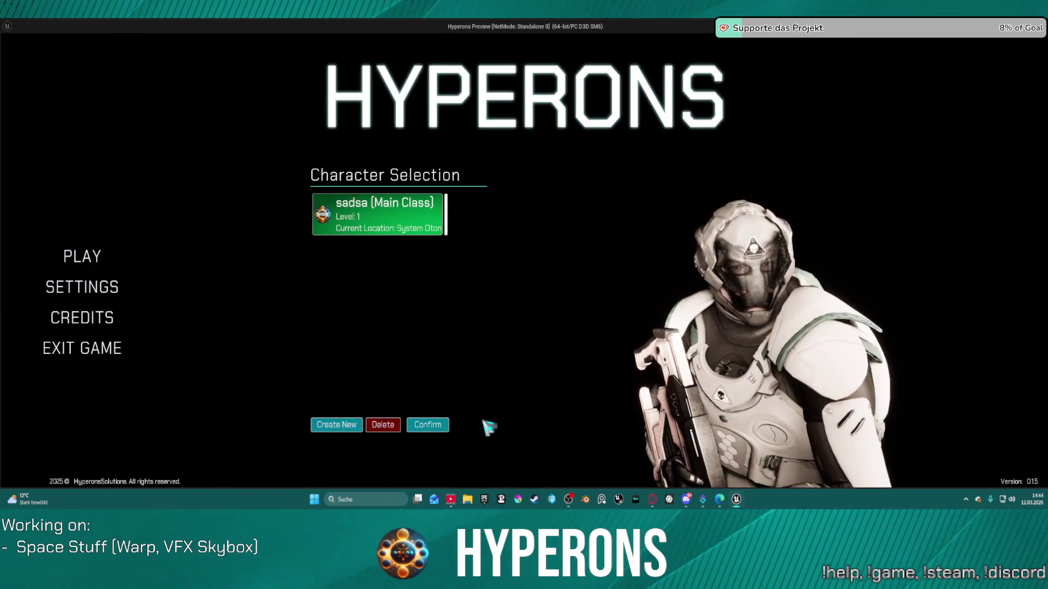
{"action": "left_click", "coordinate": [427, 424]}
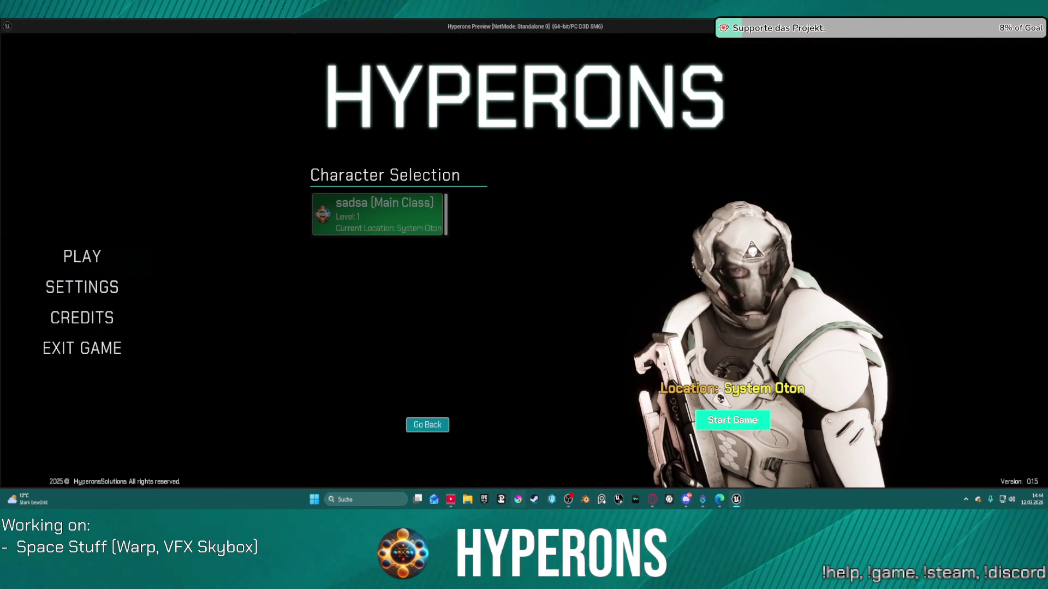
{"action": "left_click", "coordinate": [732, 420]}
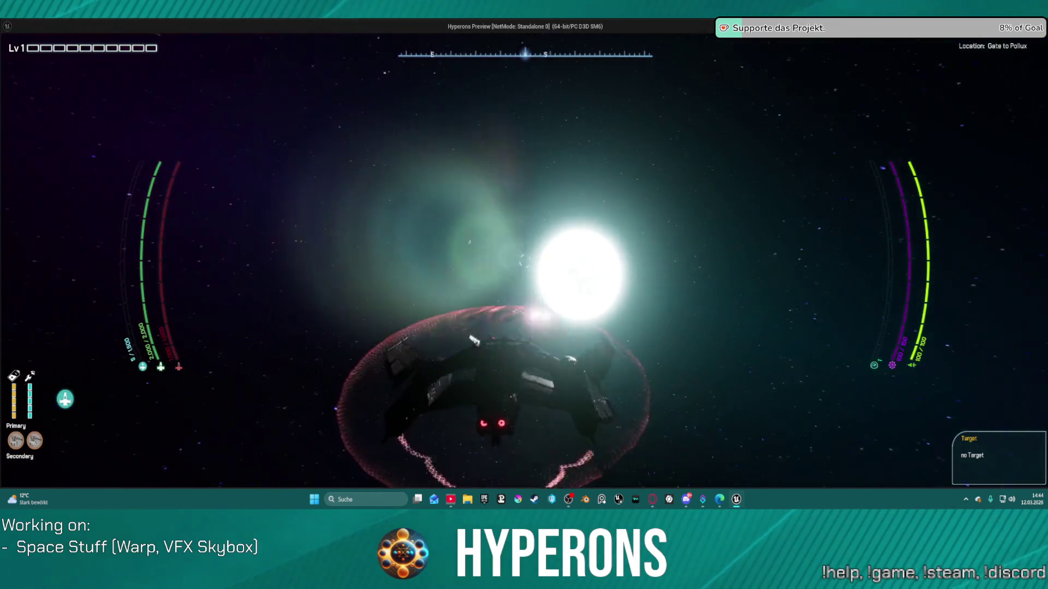
- Fly the ship, calibrate the hyperdrive with T, warp with J, then close the game with Escape
{"action": "key", "text": "w"}
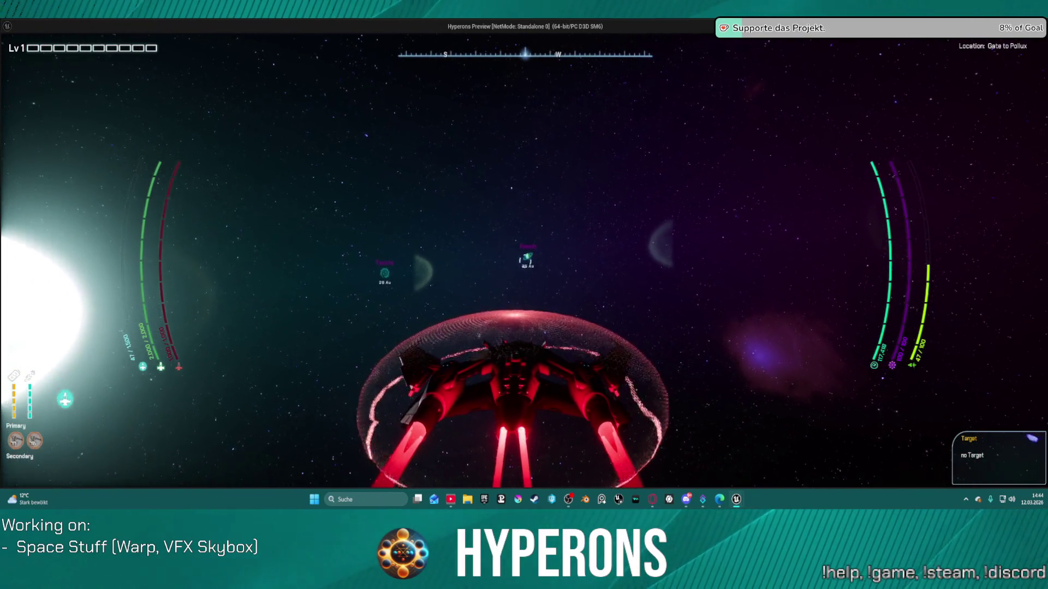
{"action": "key", "text": "t"}
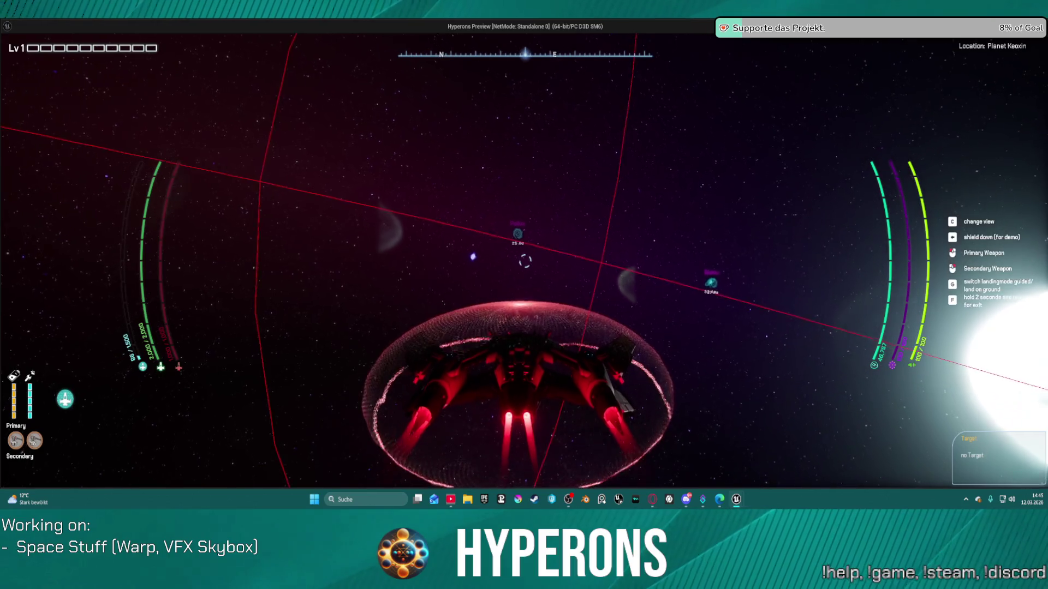
{"action": "key", "text": "j"}
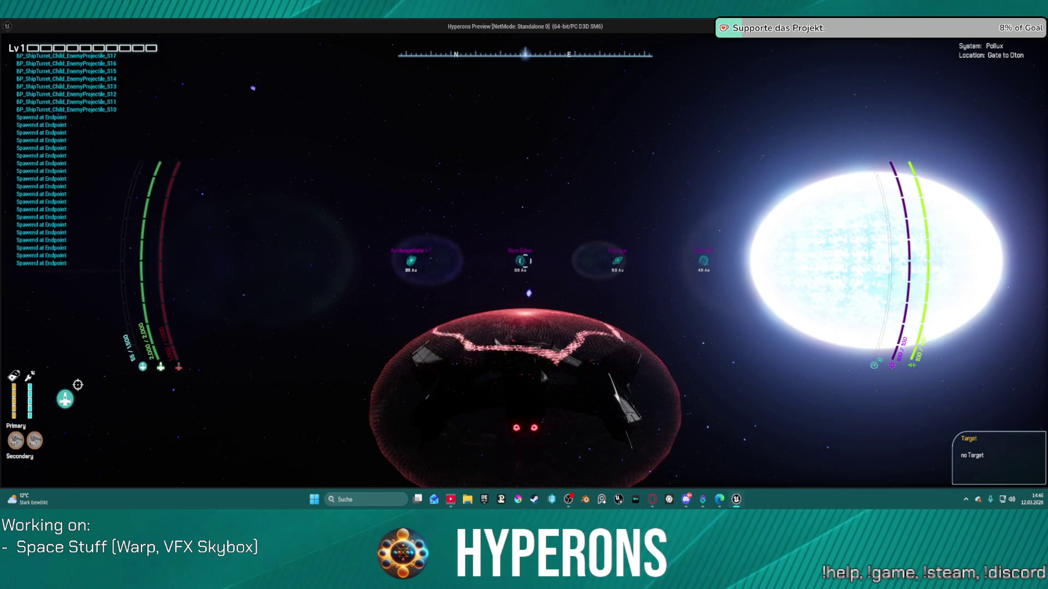
{"action": "key", "text": "Escape"}
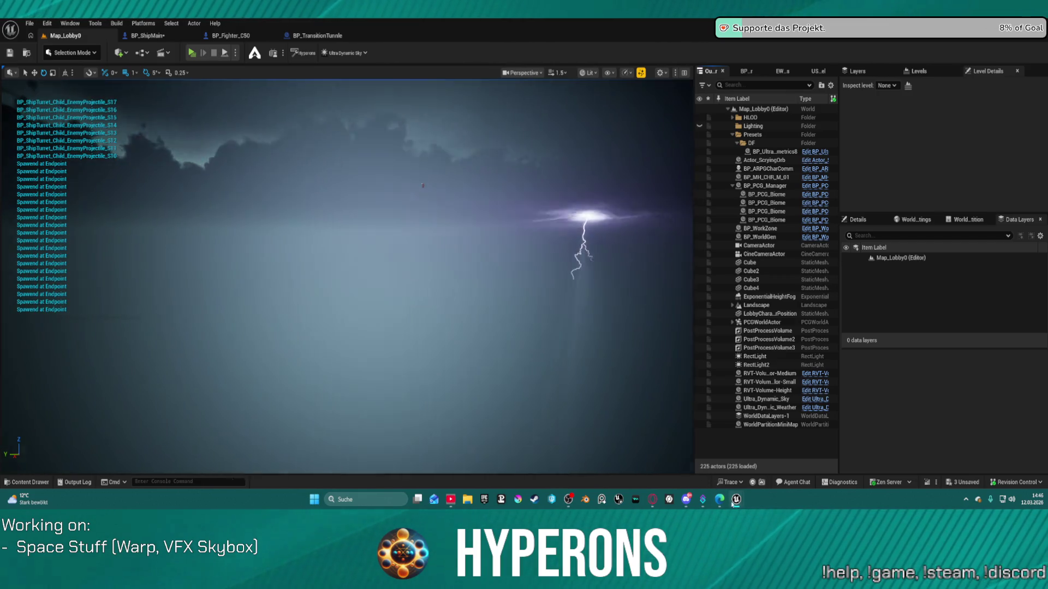
- Restore the level editor window and bring the NS_WarpEffect Niagara editor up beside it
{"action": "mouse_move", "coordinate": [736, 499]}
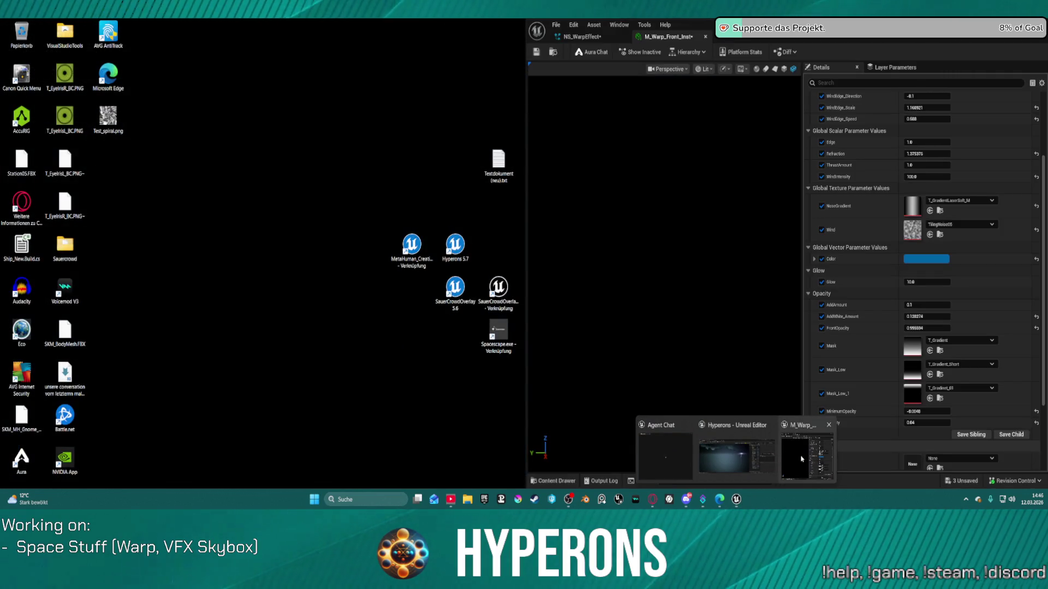
{"action": "left_click", "coordinate": [798, 459]}
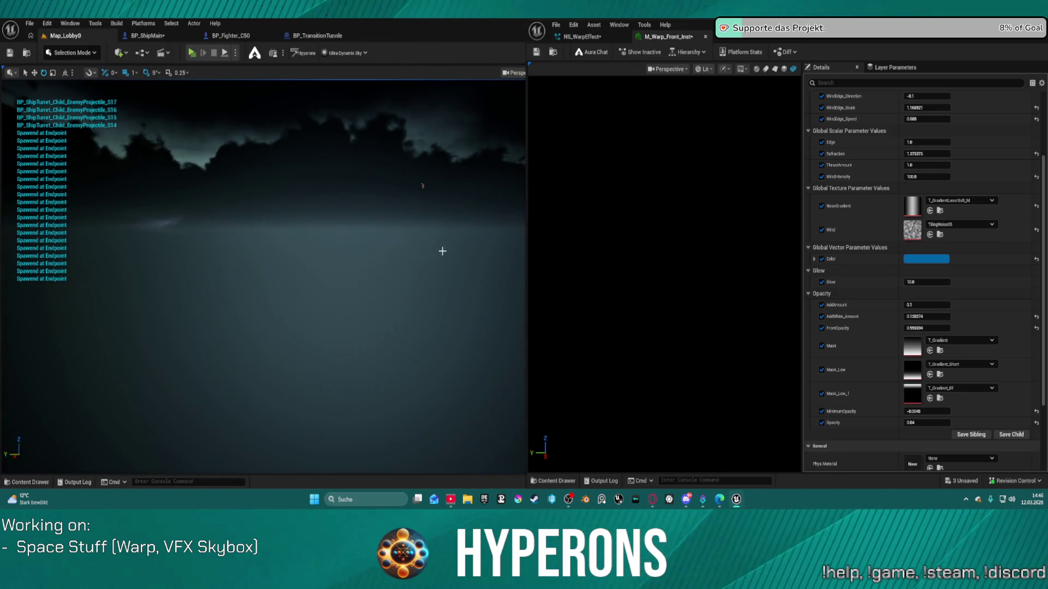
{"action": "left_click", "coordinate": [578, 37]}
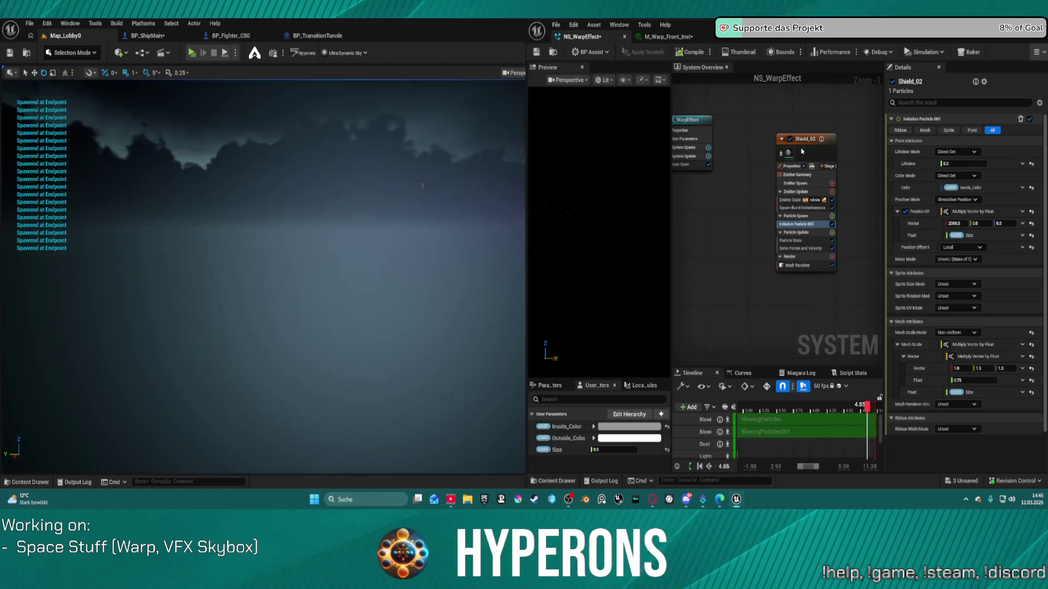
- Inspect the Lightspeed emitter's Solve Forces and Velocity and Add Velocity modules
{"action": "left_click", "coordinate": [805, 138]}
{"action": "left_click", "coordinate": [827, 134]}
{"action": "left_click", "coordinate": [939, 137]}
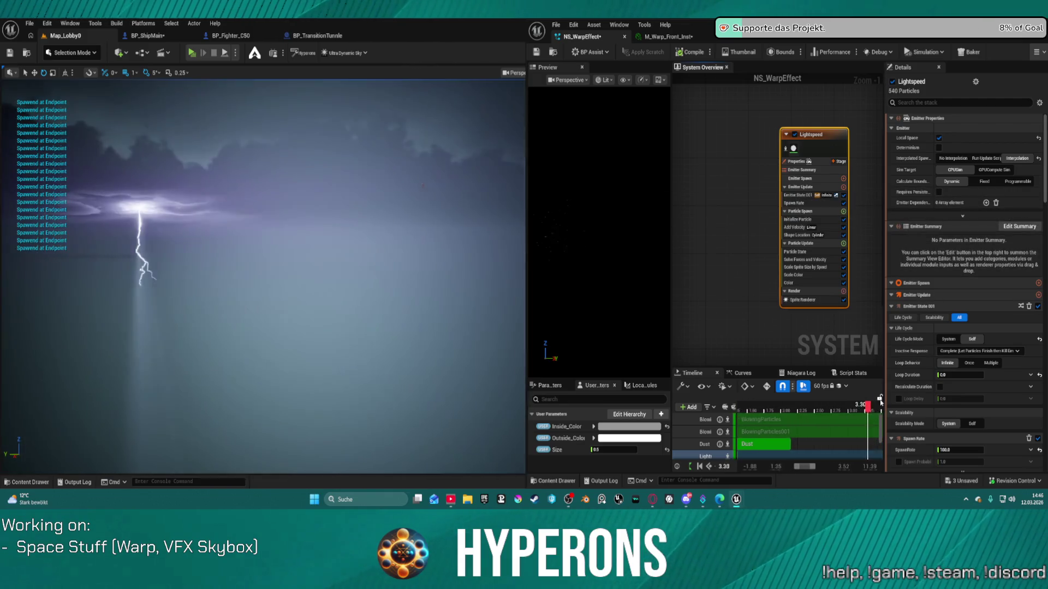
{"action": "scroll", "coordinate": [781, 345], "scroll_direction": "up", "scroll_amount": 1}
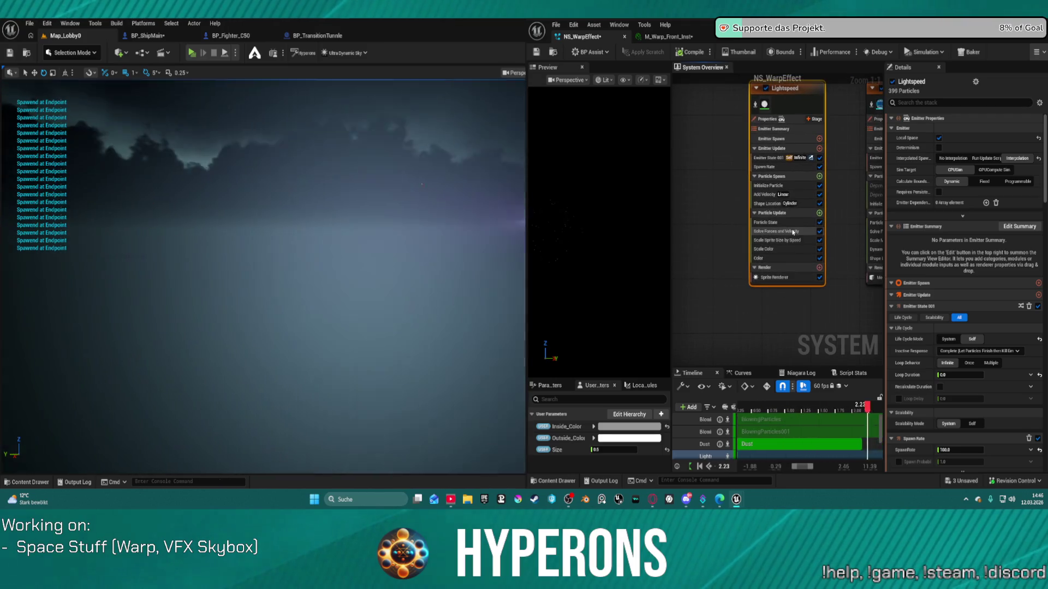
{"action": "left_click", "coordinate": [793, 231]}
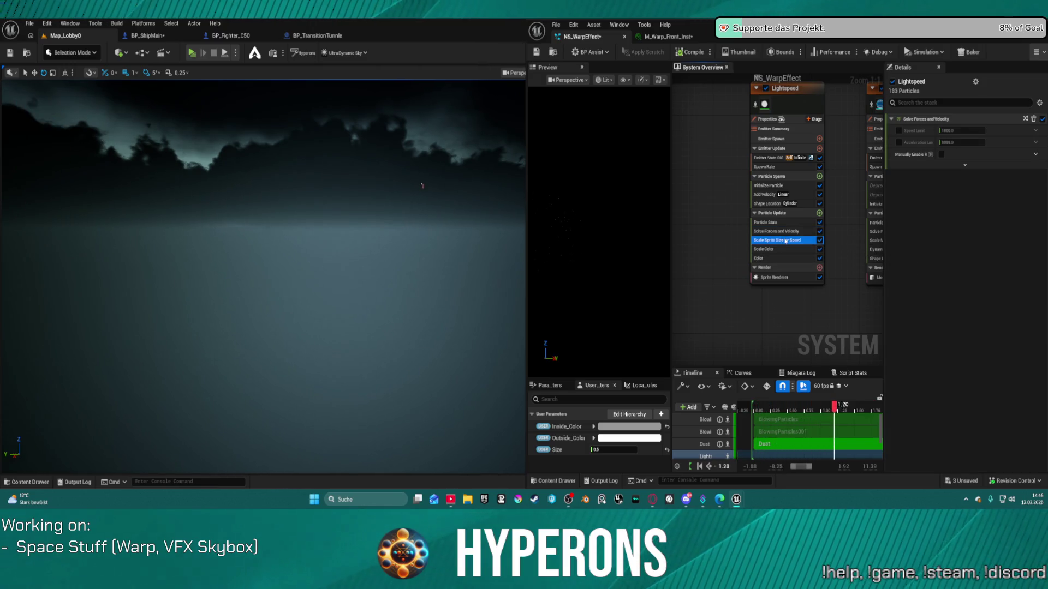
{"action": "left_click", "coordinate": [769, 196]}
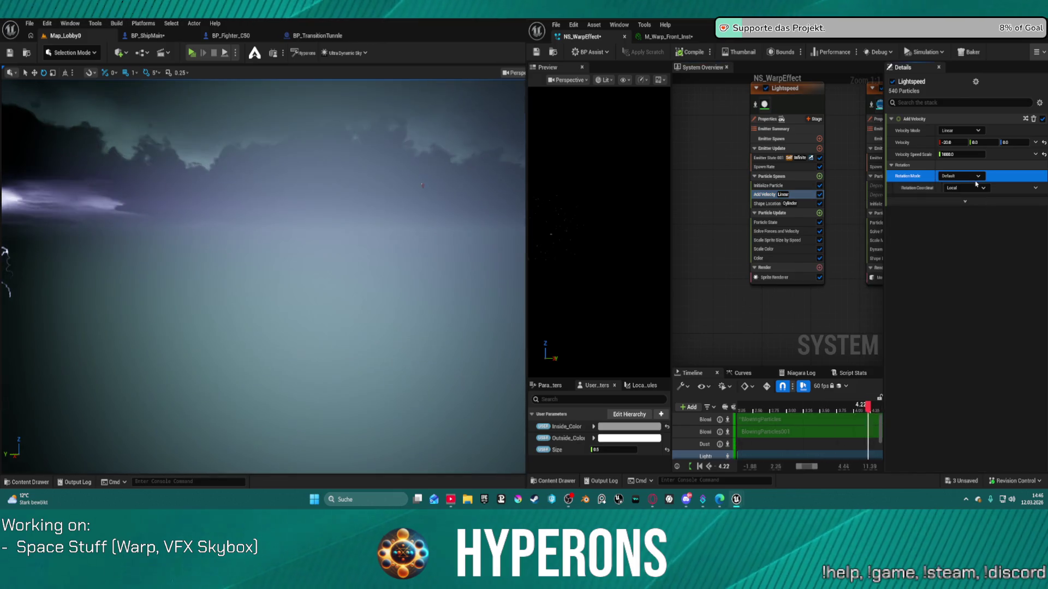
- Keep Rotation Mode at Default, collapse Rotation, and show NS_WarpEffect's system properties
{"action": "left_click", "coordinate": [976, 177]}
{"action": "left_click", "coordinate": [970, 190]}
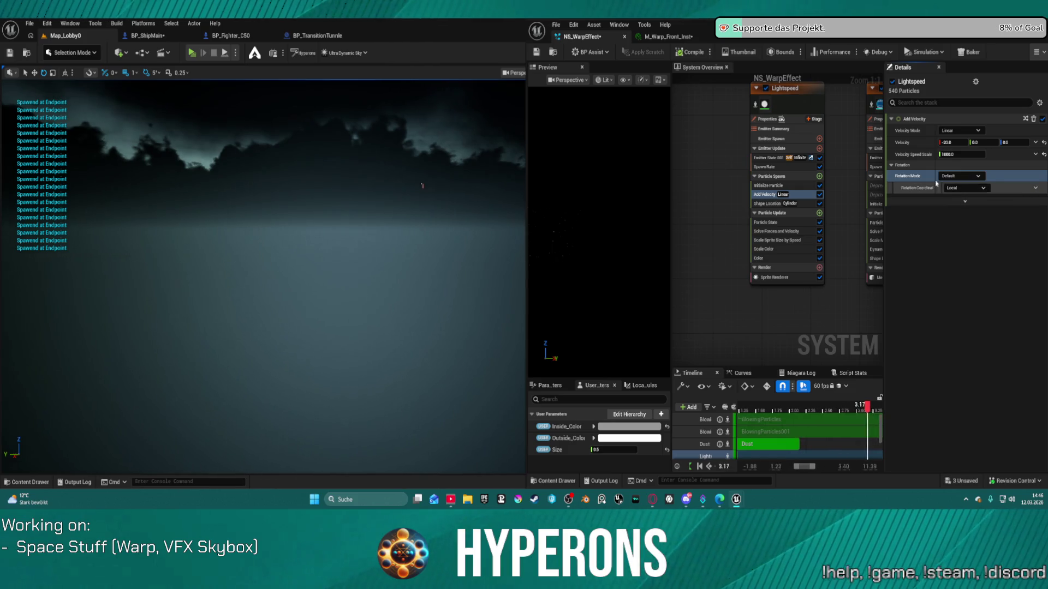
{"action": "left_click", "coordinate": [890, 166]}
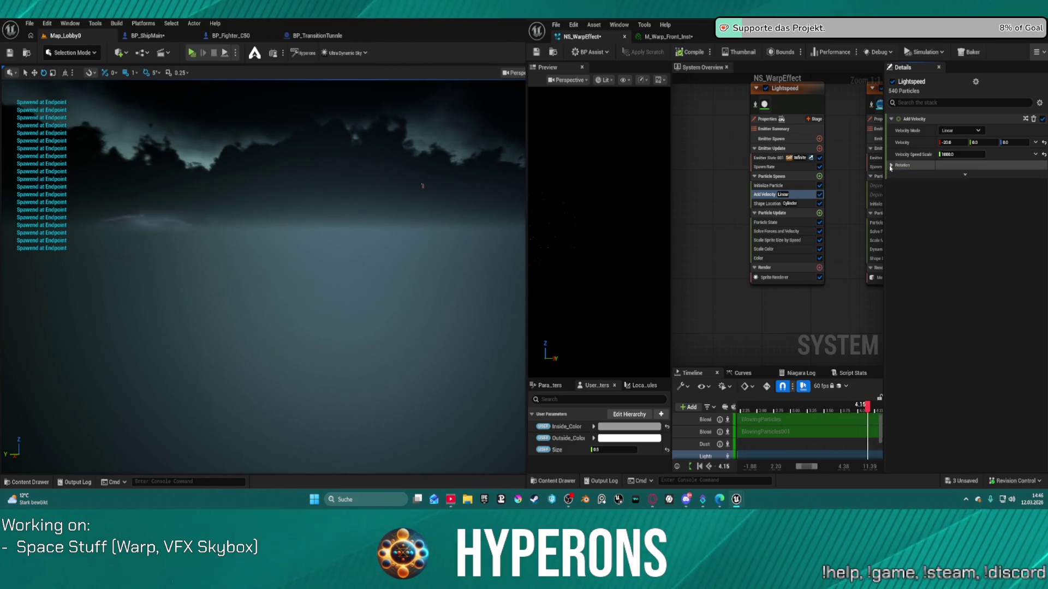
{"action": "left_click", "coordinate": [713, 139]}
{"action": "left_click", "coordinate": [802, 122]}
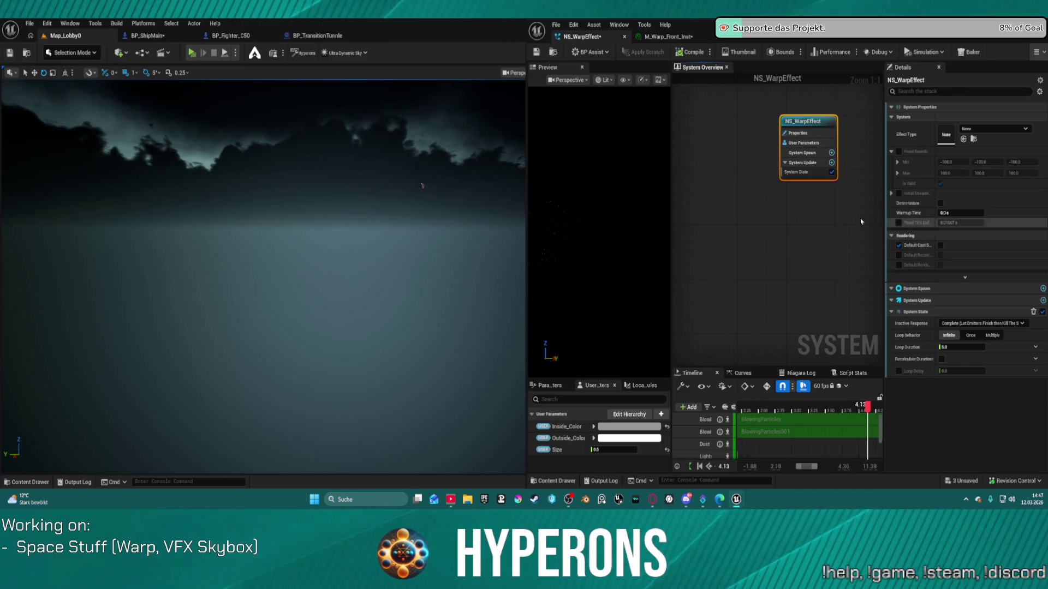
- Frame all emitters and set Fixed Tick Delta to 0.01667/2, about 0.008335 s
{"action": "key", "text": "Home"}
{"action": "left_click_drag", "start_coordinate": [780, 221], "coordinate": [721, 218]}
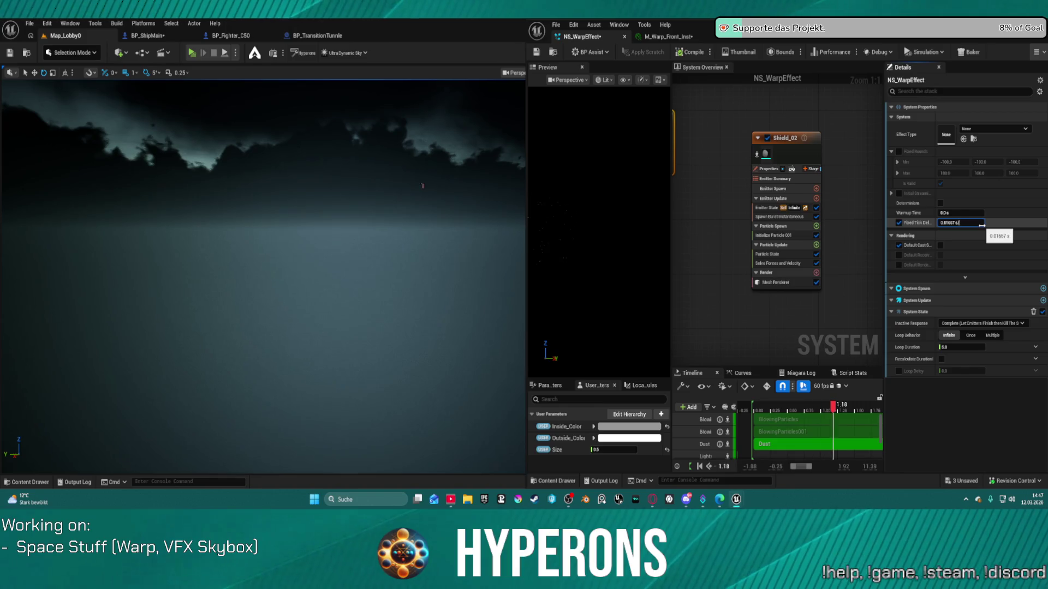
{"action": "key", "text": "Return"}
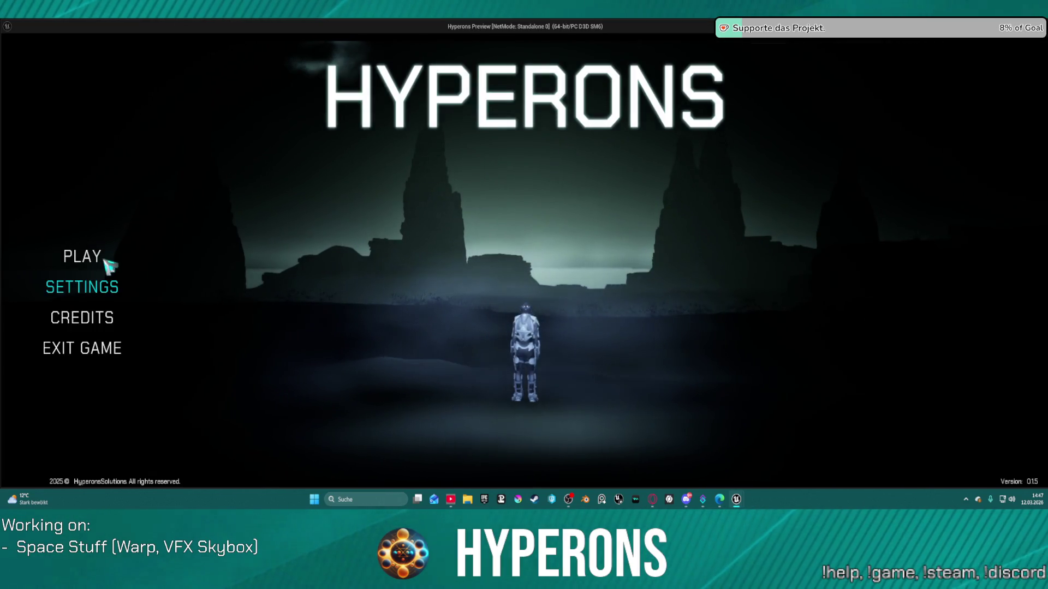
- Start Hyperons with the saved character, fly near the yellow planet, then quit the game
{"action": "left_click", "coordinate": [104, 257]}
{"action": "left_click", "coordinate": [341, 224]}
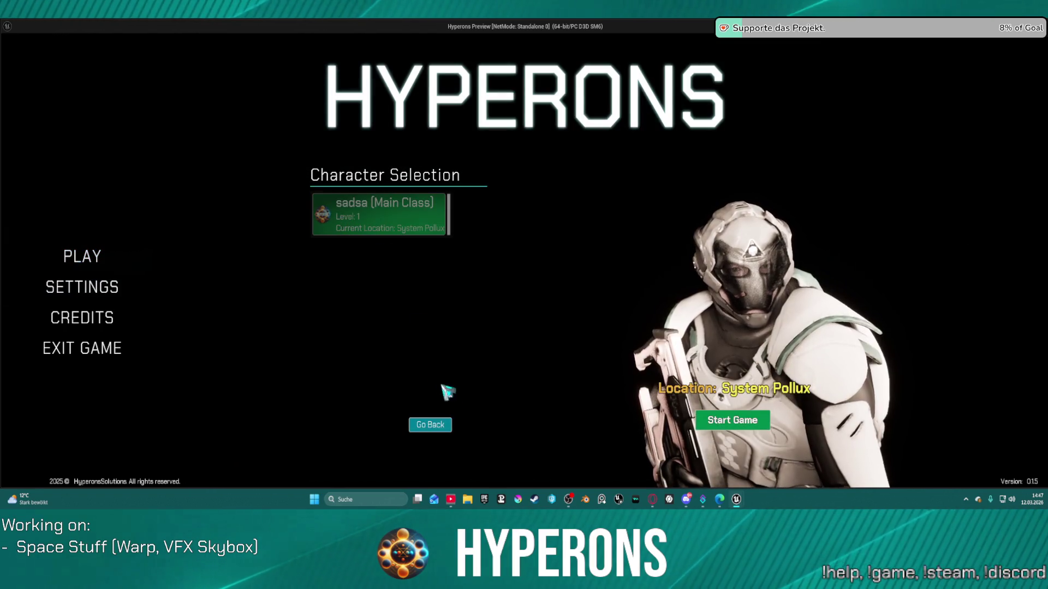
{"action": "left_click", "coordinate": [712, 420]}
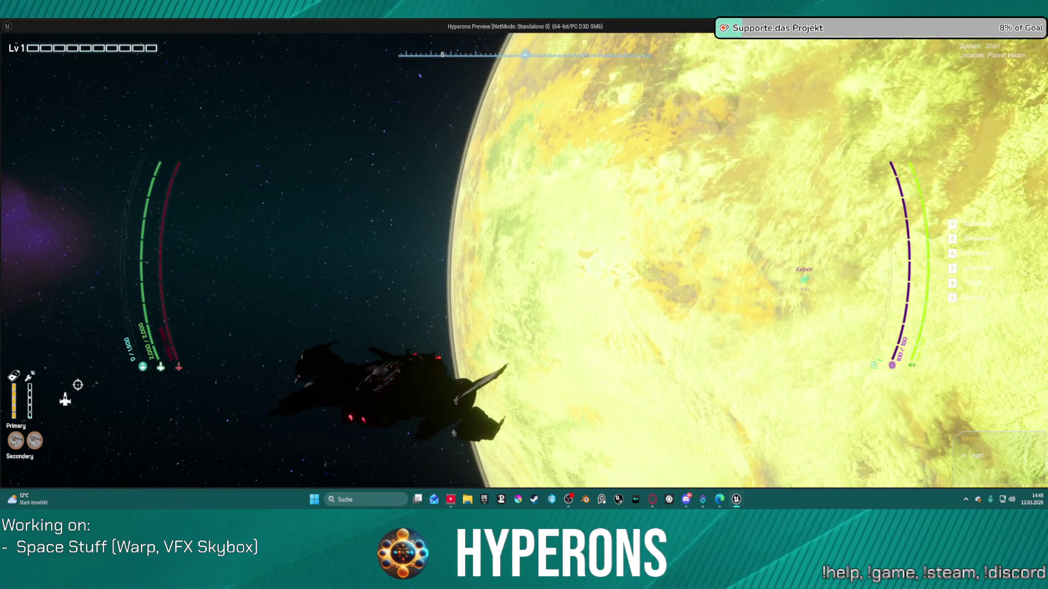
{"action": "key", "text": "Escape"}
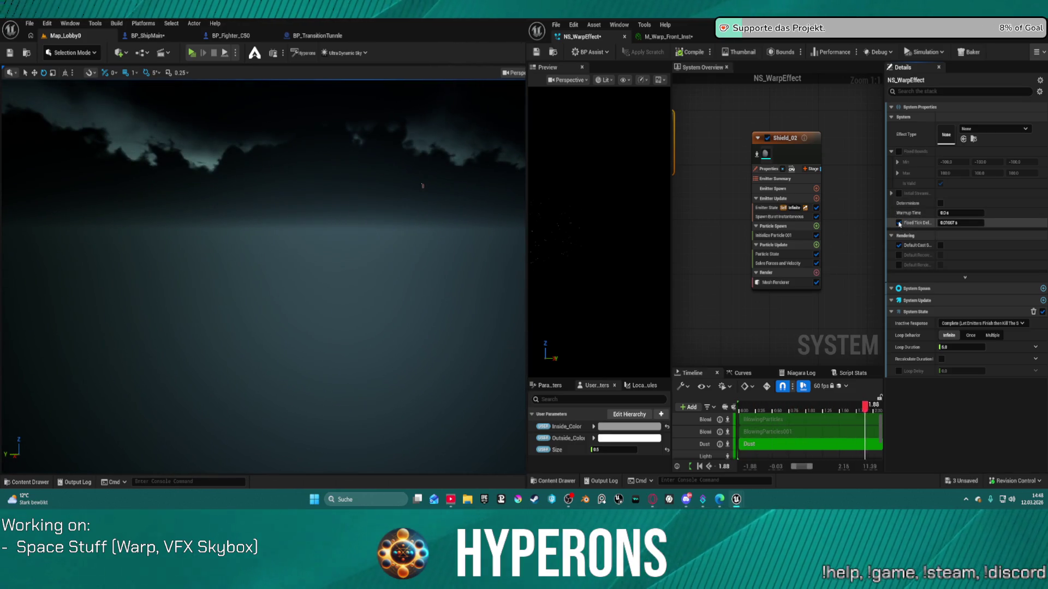
- Turn off Fixed Tick Delta and compare the Lightspeed and ShockWave settings, ending on Lightspeed
{"action": "left_click", "coordinate": [899, 222]}
{"action": "left_click", "coordinate": [783, 148]}
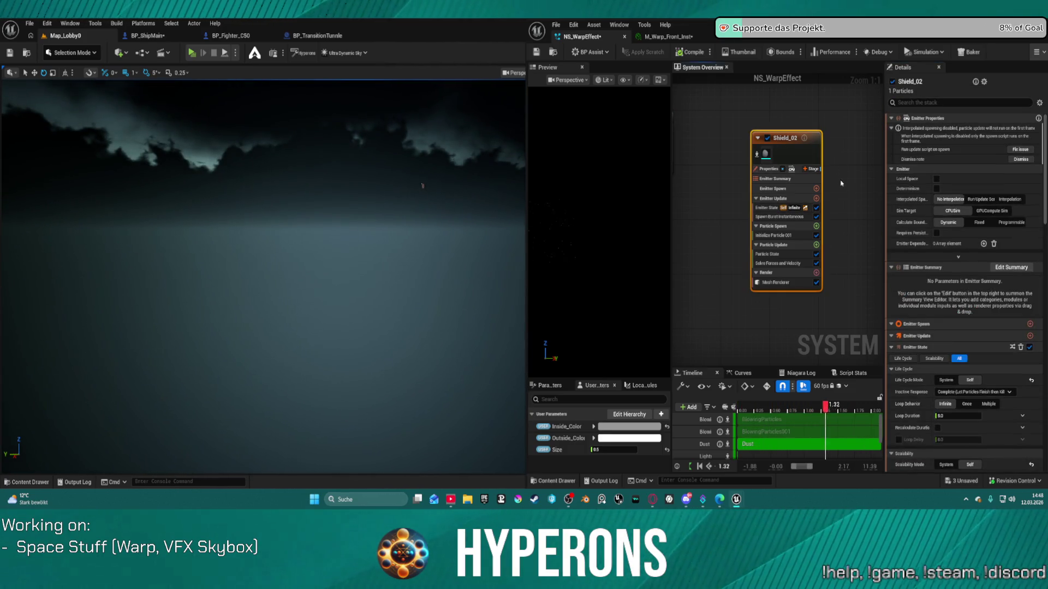
{"action": "scroll", "coordinate": [836, 175], "scroll_direction": "down", "scroll_amount": 2}
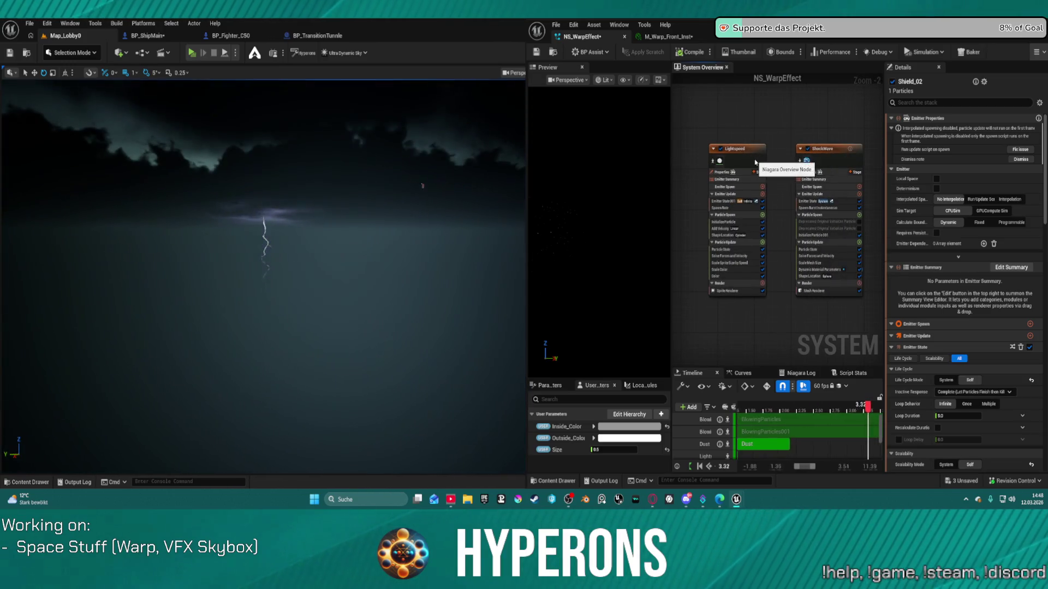
{"action": "left_click", "coordinate": [750, 155]}
{"action": "left_click", "coordinate": [839, 163]}
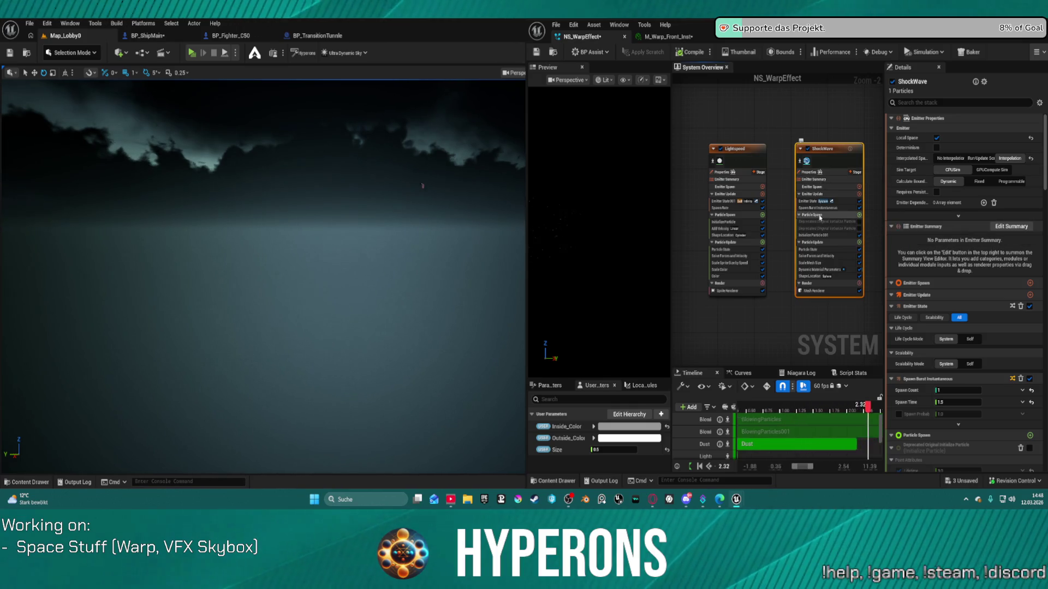
{"action": "left_click", "coordinate": [752, 167]}
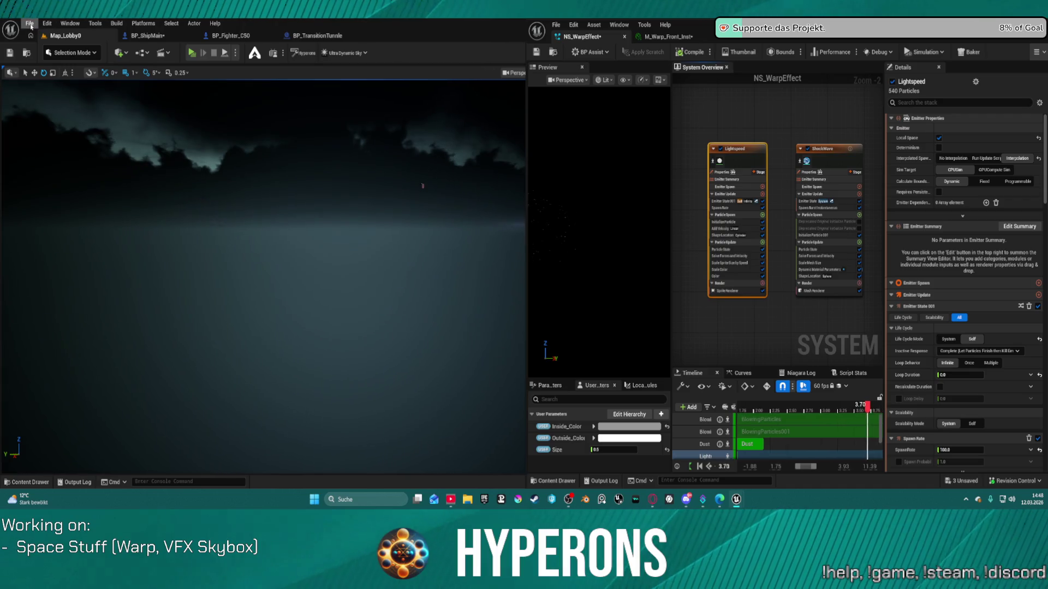
{"action": "left_click", "coordinate": [29, 24]}
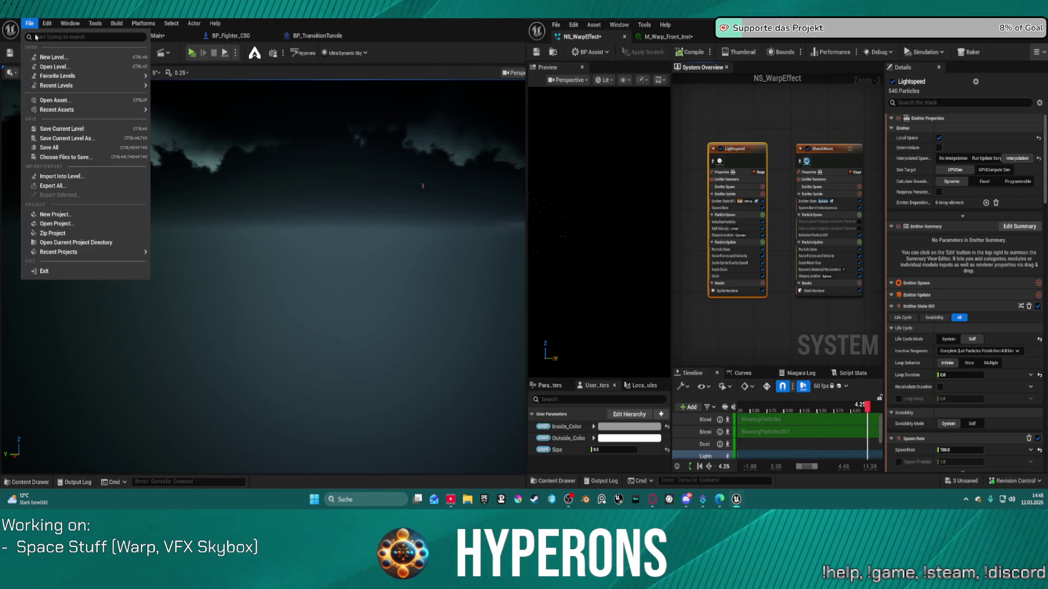
- Open the DEV_StationUV level from File > Recent Levels
{"action": "left_click", "coordinate": [357, 32]}
{"action": "left_click", "coordinate": [30, 24]}
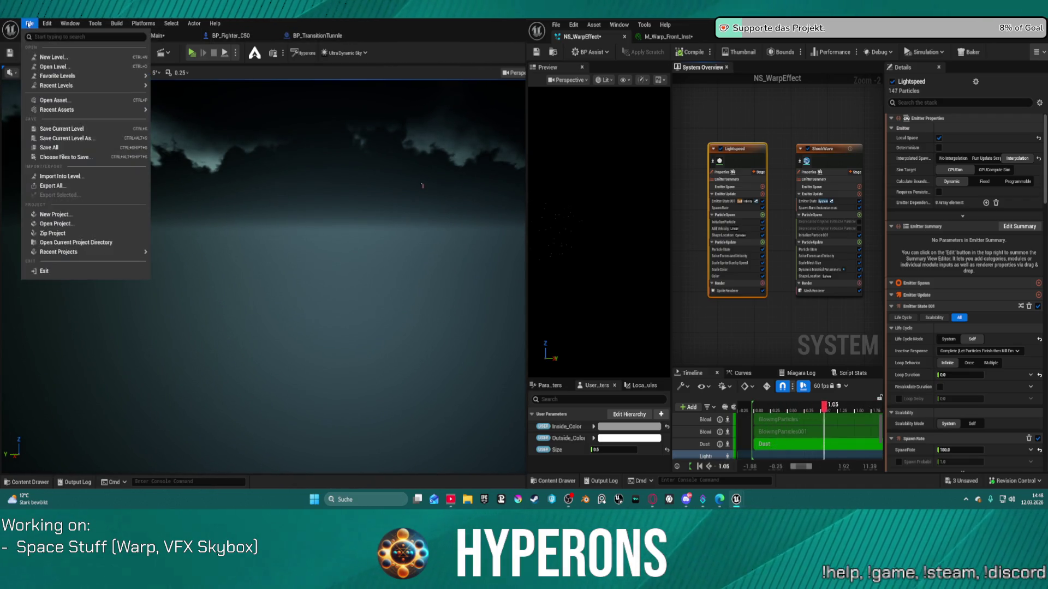
{"action": "left_click", "coordinate": [29, 23]}
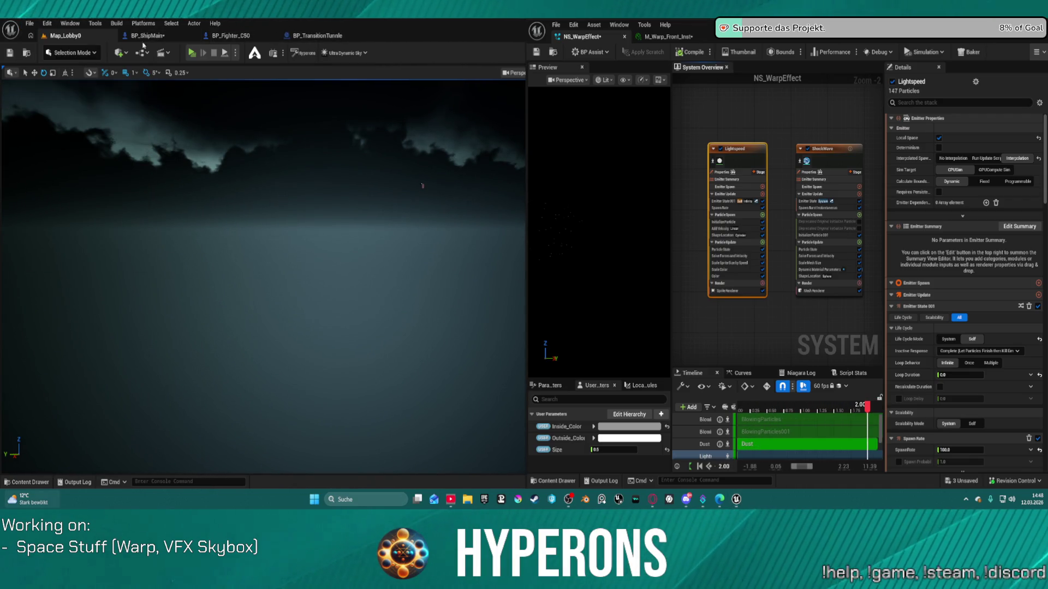
{"action": "left_click", "coordinate": [32, 27]}
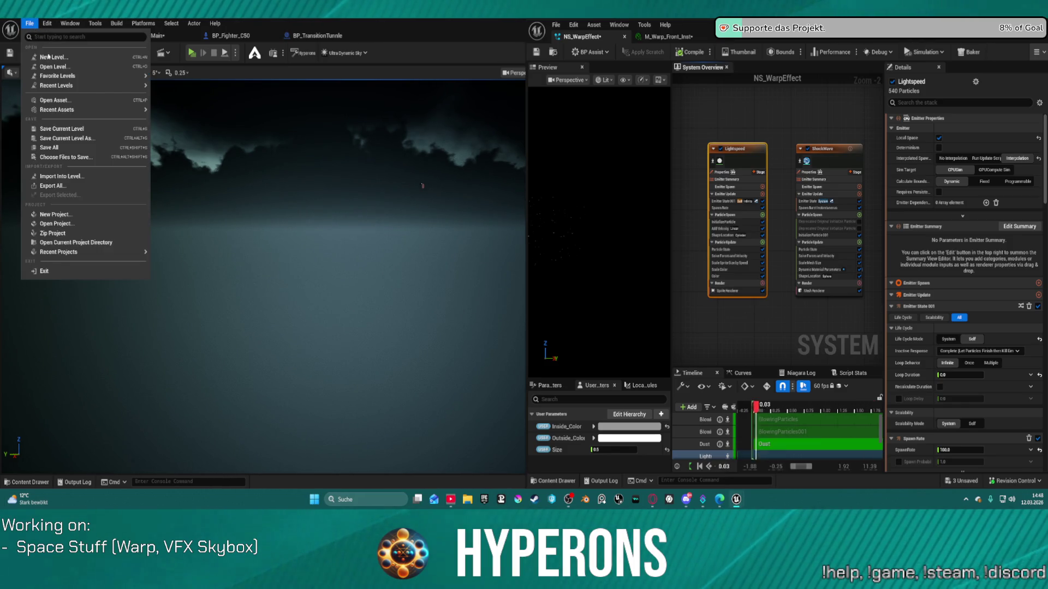
{"action": "left_click", "coordinate": [606, 245]}
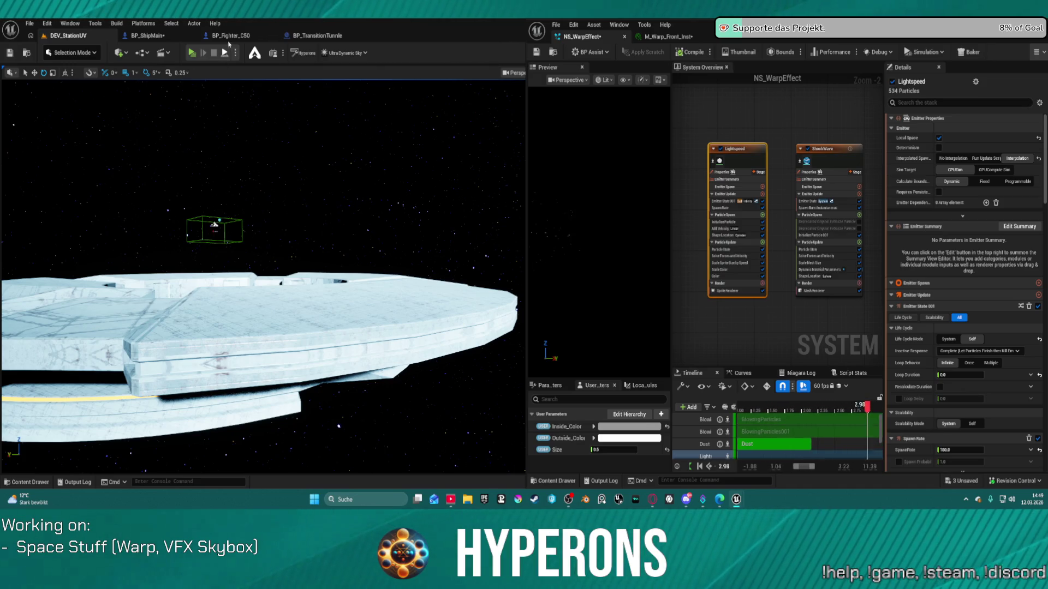
- Load the DEV_WarpEffect level from the recent levels list
{"action": "left_click", "coordinate": [35, 25]}
{"action": "mouse_move", "coordinate": [82, 85]}
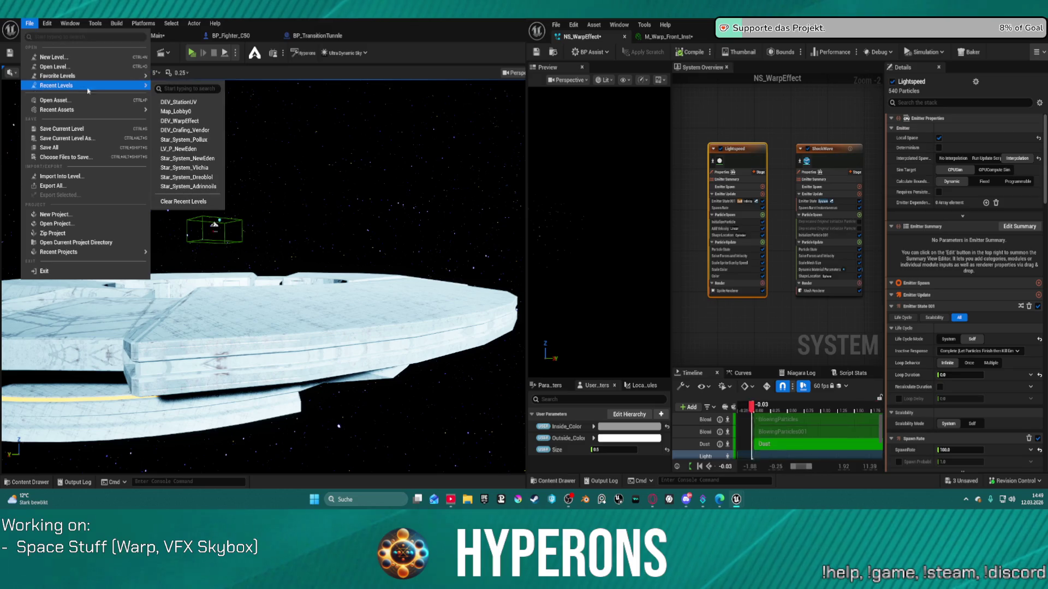
{"action": "left_click", "coordinate": [327, 182]}
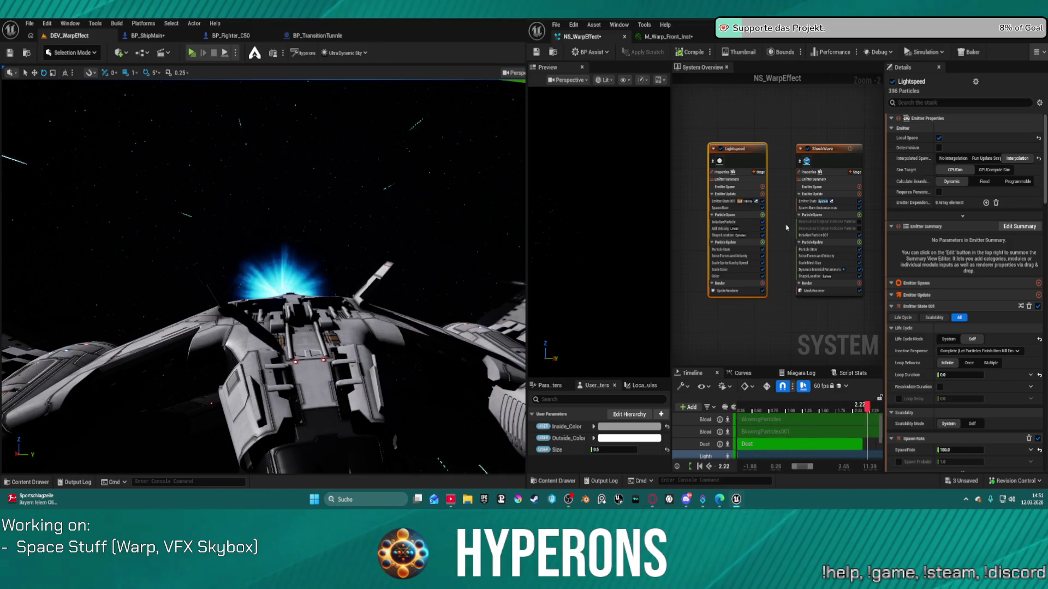
- Review Lightspeed's Initialize Particle, Spawn Rate and Add Velocity settings
{"action": "scroll", "coordinate": [783, 232], "scroll_direction": "up", "scroll_amount": 2}
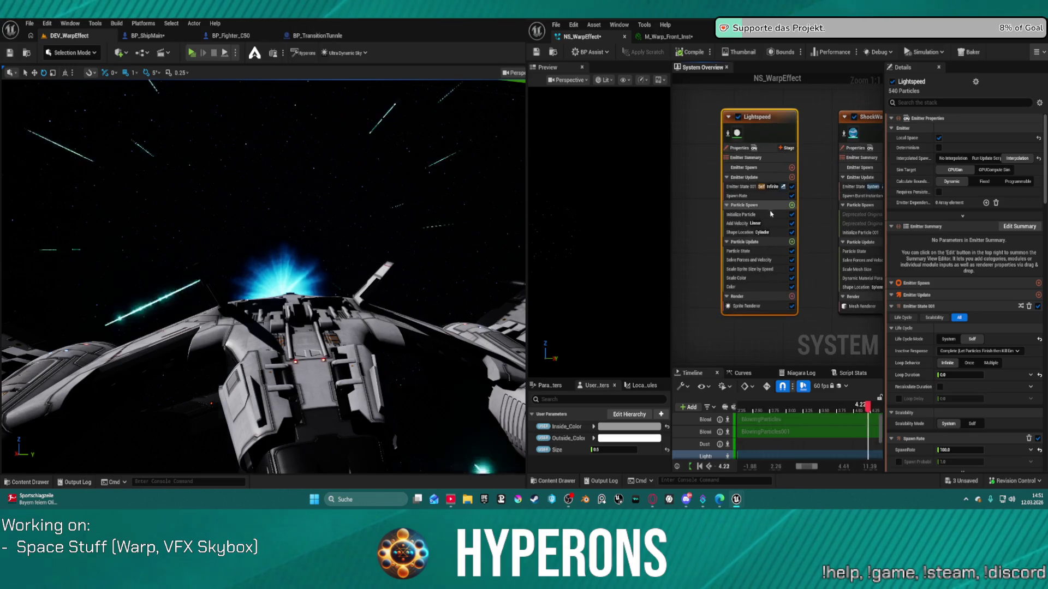
{"action": "left_click", "coordinate": [775, 213]}
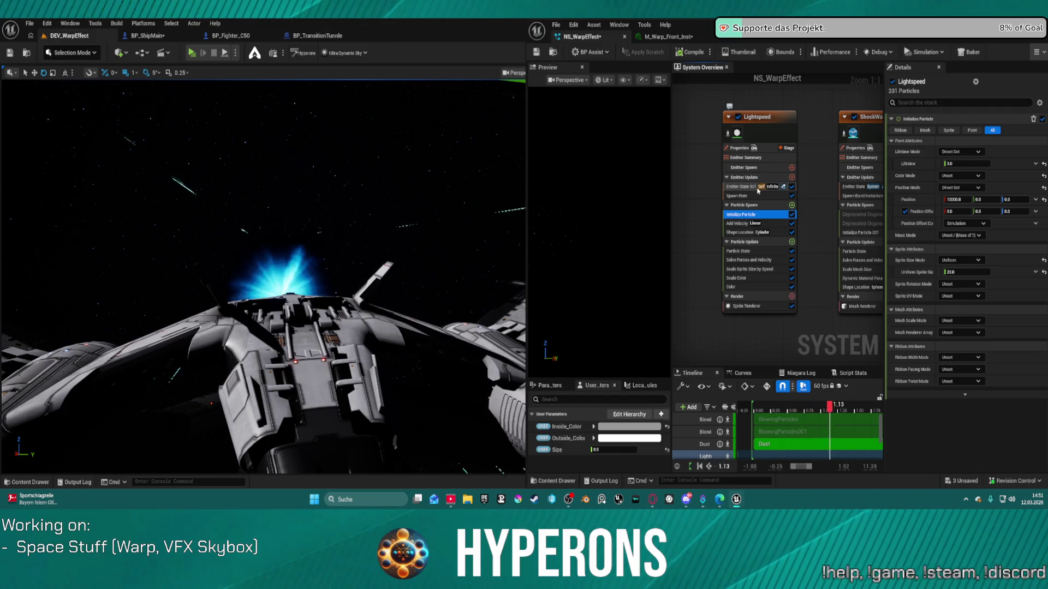
{"action": "left_click", "coordinate": [767, 195]}
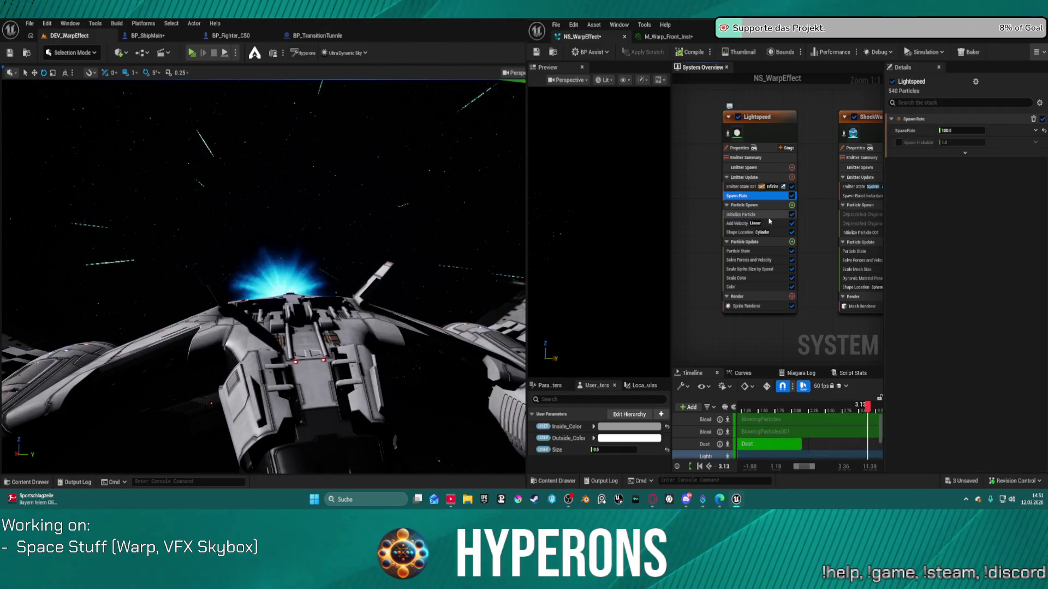
{"action": "left_click", "coordinate": [773, 215]}
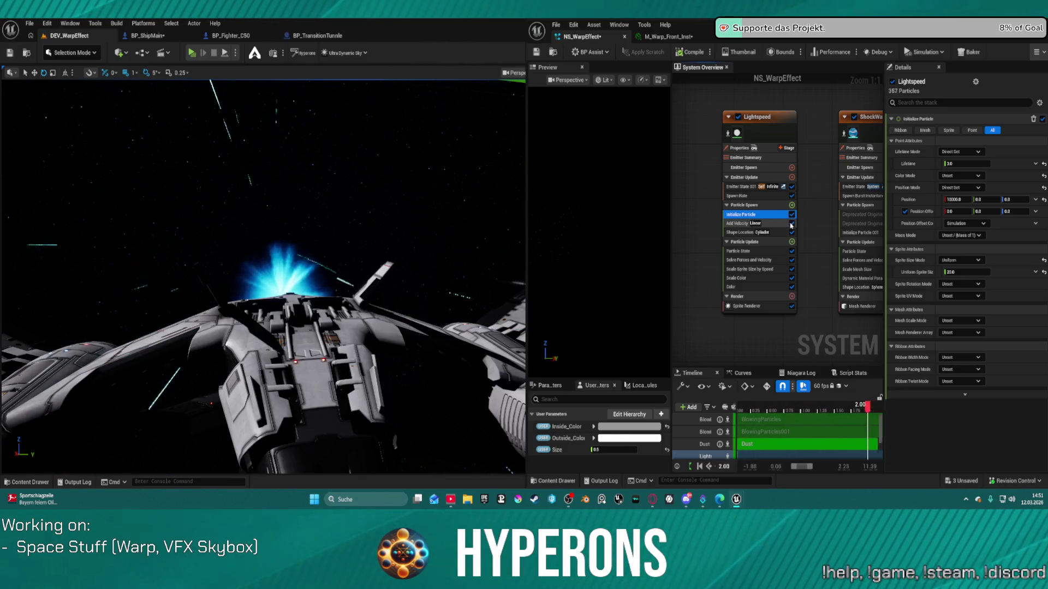
{"action": "left_click", "coordinate": [771, 226]}
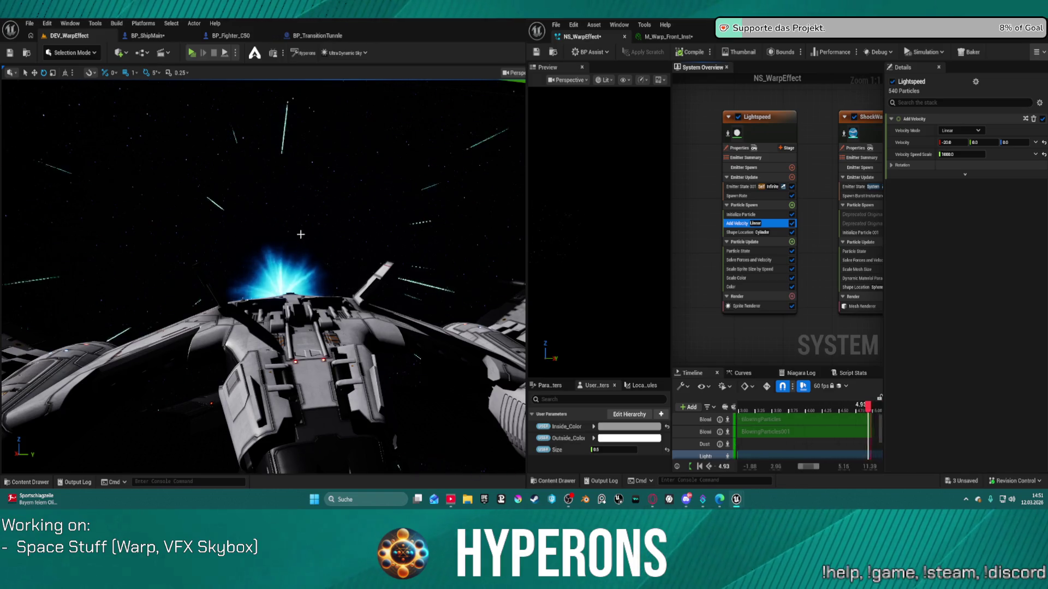
- Bring the level editor full-screen and orbit to watch the warp streaks past the portal
{"action": "double_click", "coordinate": [467, 41]}
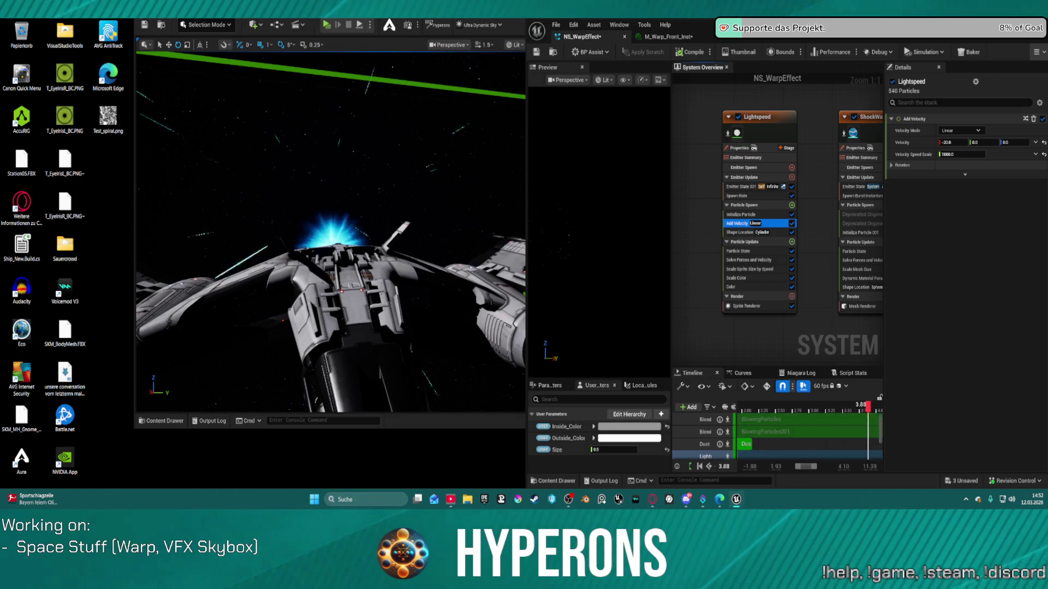
{"action": "mouse_move", "coordinate": [499, 2]}
{"action": "left_mouse_down"}
{"action": "mouse_move", "coordinate": [499, 99]}
{"action": "mouse_move", "coordinate": [181, 96]}
{"action": "left_mouse_up"}
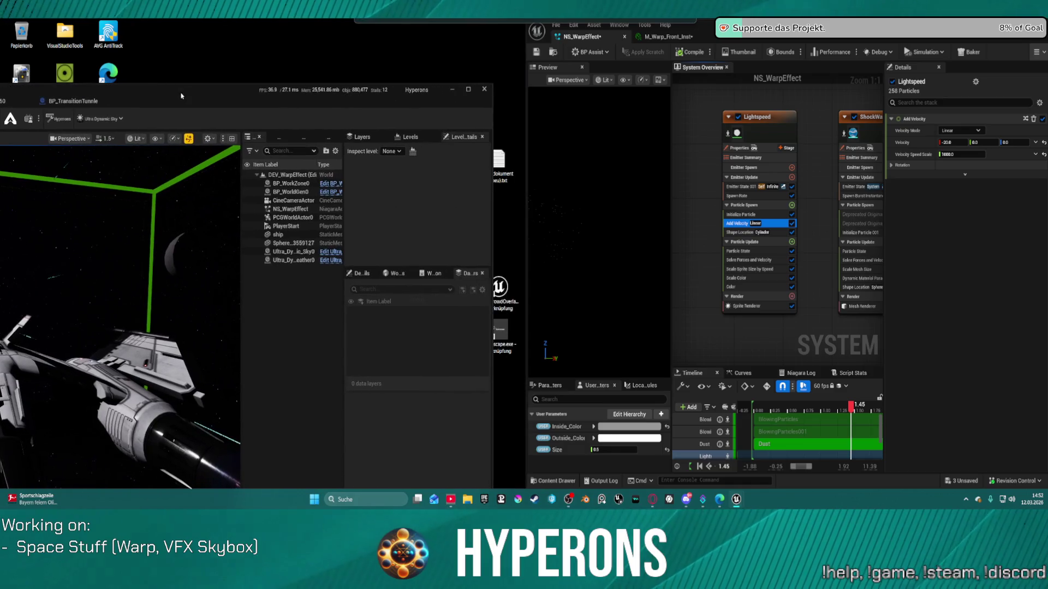
{"action": "left_click", "coordinate": [465, 91]}
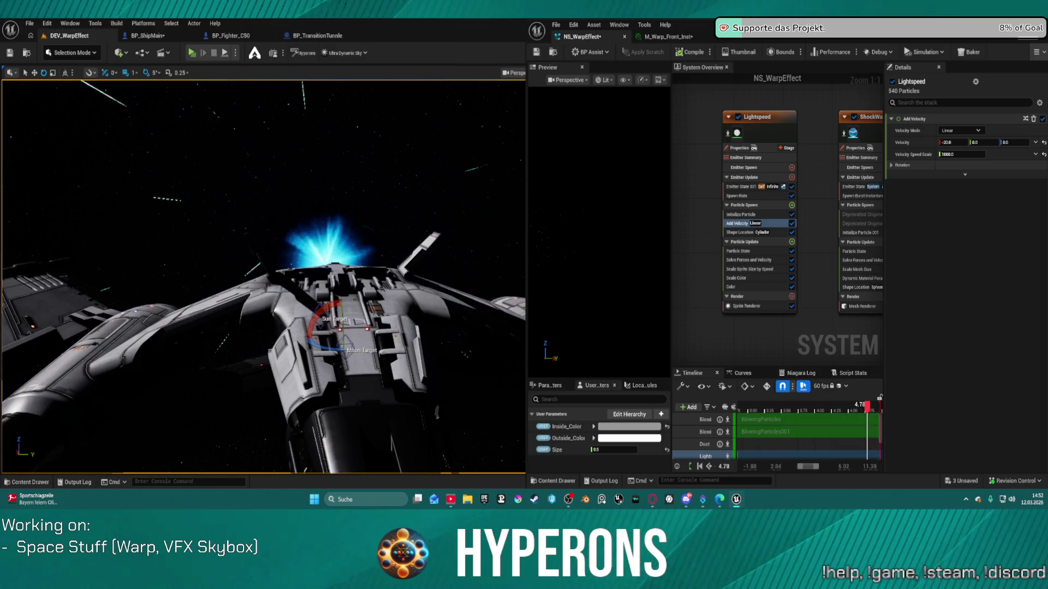
{"action": "key", "text": "alt+Tab"}
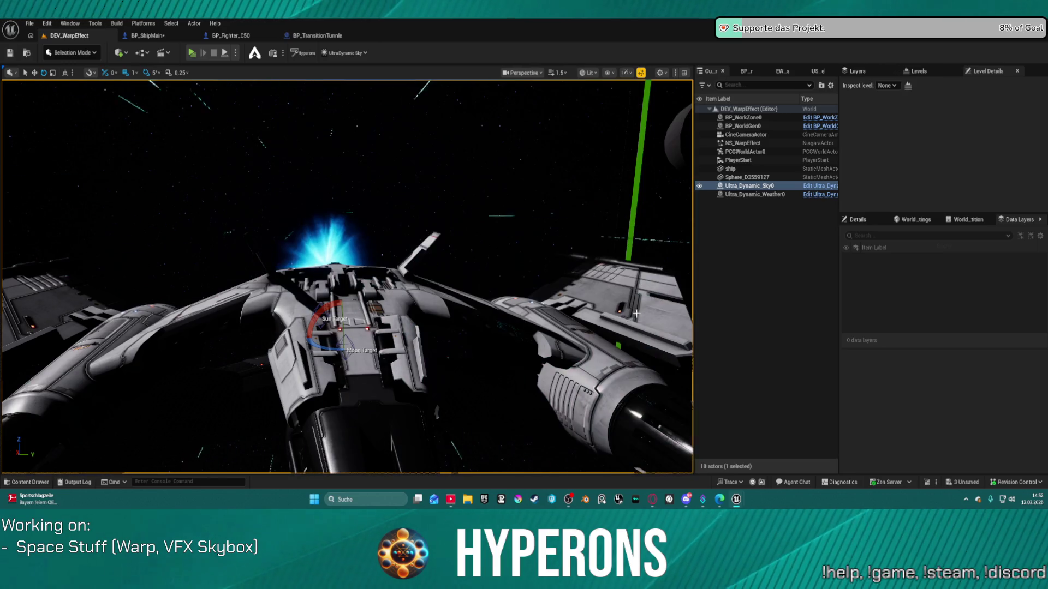
{"action": "left_click_drag", "start_coordinate": [634, 316], "coordinate": [531, 183]}
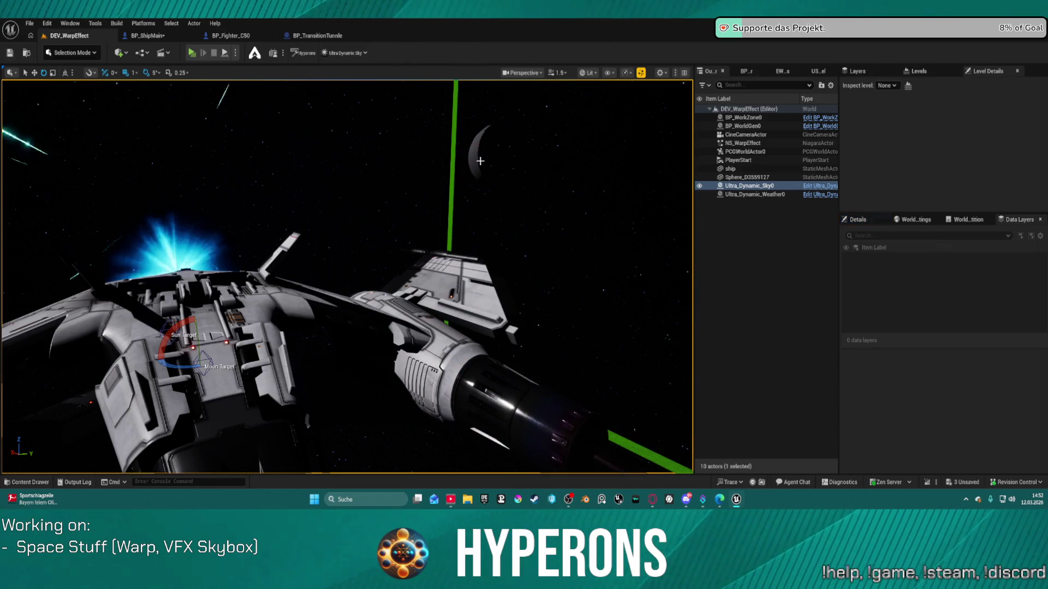
{"action": "mouse_move", "coordinate": [480, 161]}
{"action": "left_mouse_down"}
{"action": "mouse_move", "coordinate": [284, 166]}
{"action": "mouse_move", "coordinate": [295, 164]}
{"action": "left_mouse_up"}
{"action": "mouse_move", "coordinate": [350, 273]}
{"action": "left_mouse_down"}
{"action": "mouse_move", "coordinate": [349, 339]}
{"action": "mouse_move", "coordinate": [283, 257]}
{"action": "mouse_move", "coordinate": [338, 294]}
{"action": "mouse_move", "coordinate": [327, 327]}
{"action": "mouse_move", "coordinate": [349, 262]}
{"action": "left_mouse_up"}
{"action": "mouse_move", "coordinate": [410, 163]}
{"action": "left_mouse_down"}
{"action": "mouse_move", "coordinate": [409, 180]}
{"action": "mouse_move", "coordinate": [411, 163]}
{"action": "left_mouse_up"}
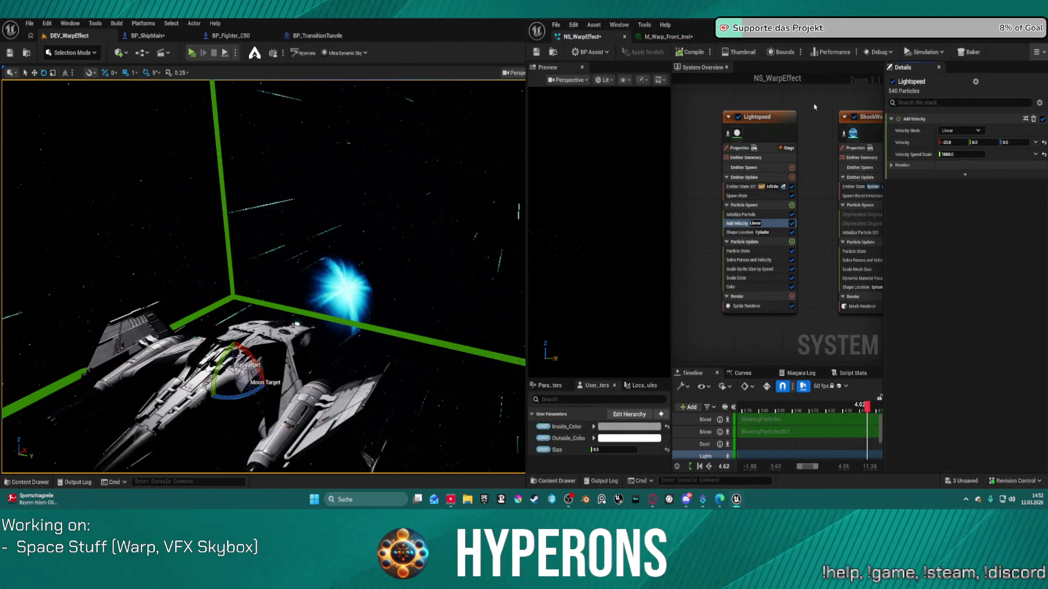
- Set Lightspeed's Initialize Particle Position Mode to Simulation Position with X offset 2000
{"action": "left_click_drag", "start_coordinate": [814, 107], "coordinate": [843, 107]}
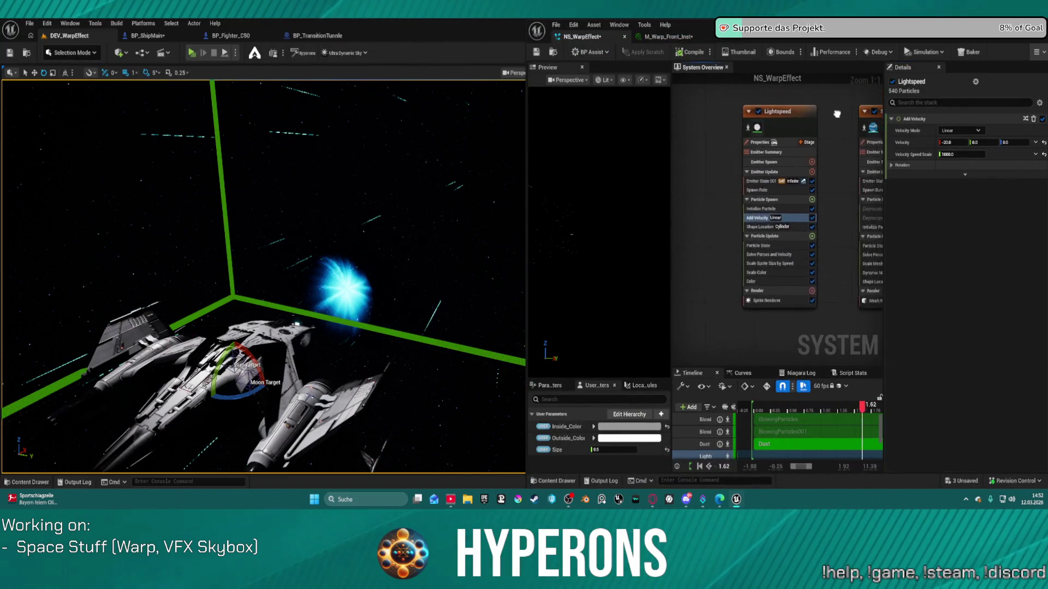
{"action": "scroll", "coordinate": [795, 218], "scroll_direction": "down", "scroll_amount": 2}
{"action": "left_click", "coordinate": [786, 184]}
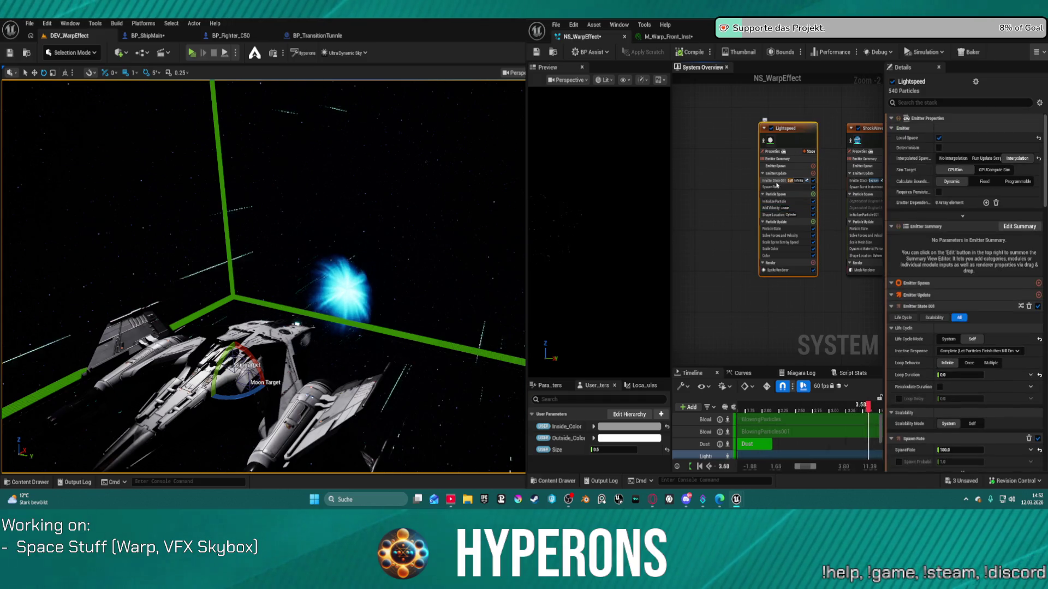
{"action": "left_click", "coordinate": [775, 202]}
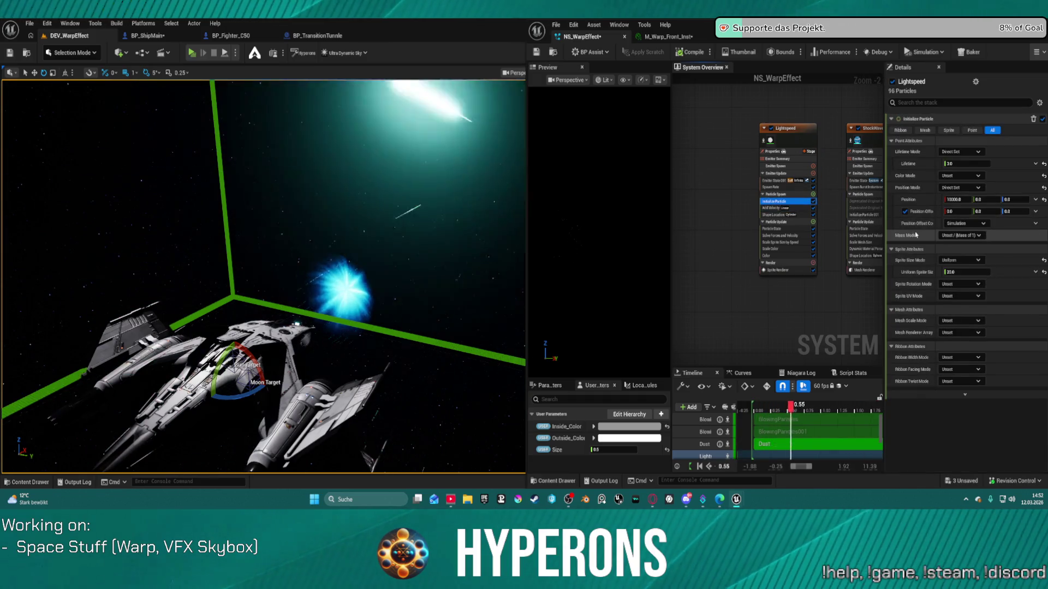
{"action": "left_click", "coordinate": [975, 188]}
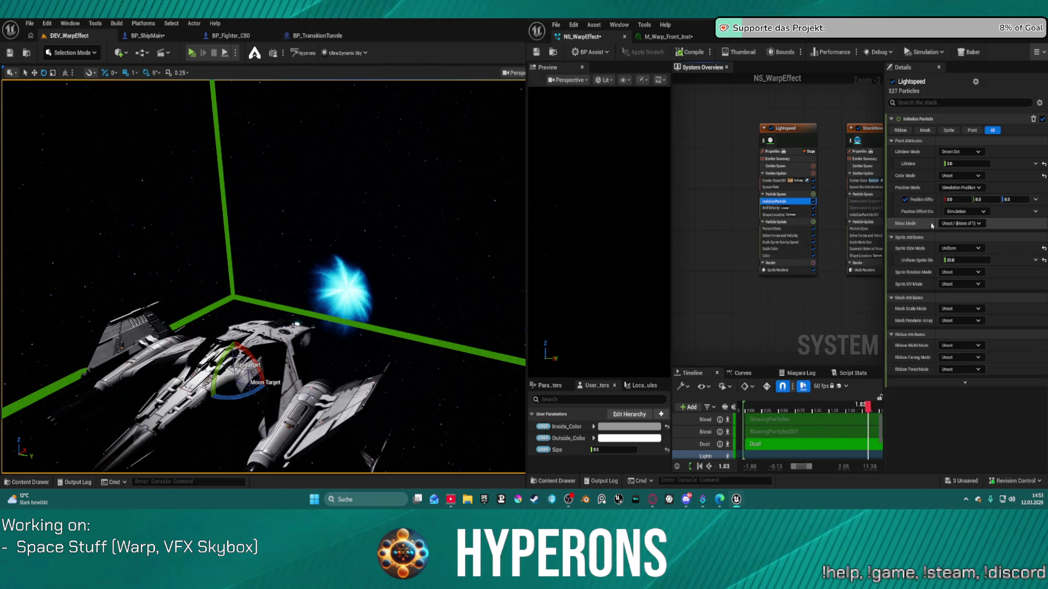
{"action": "left_click", "coordinate": [952, 200]}
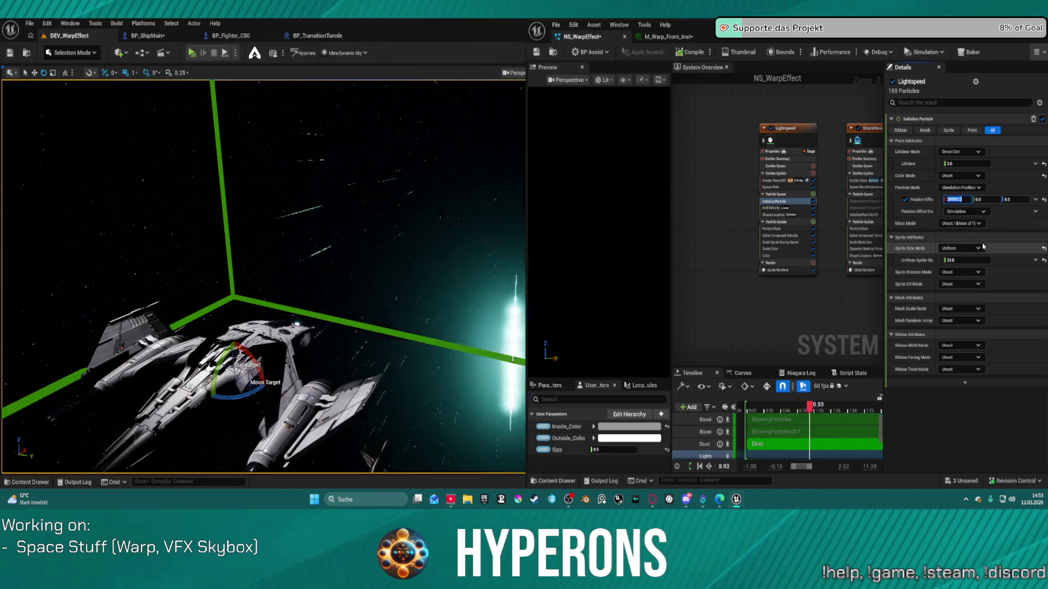
{"action": "left_click", "coordinate": [29, 23]}
- Launch the Hyperons standalone game and start it with the existing character
{"action": "mouse_move", "coordinate": [66, 85]}
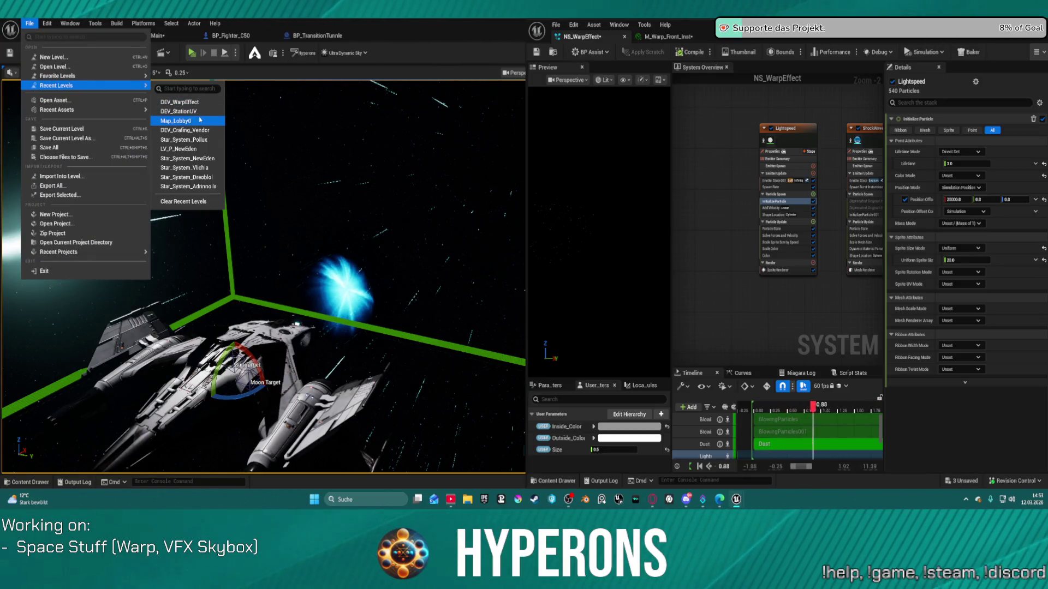
{"action": "left_click", "coordinate": [640, 298]}
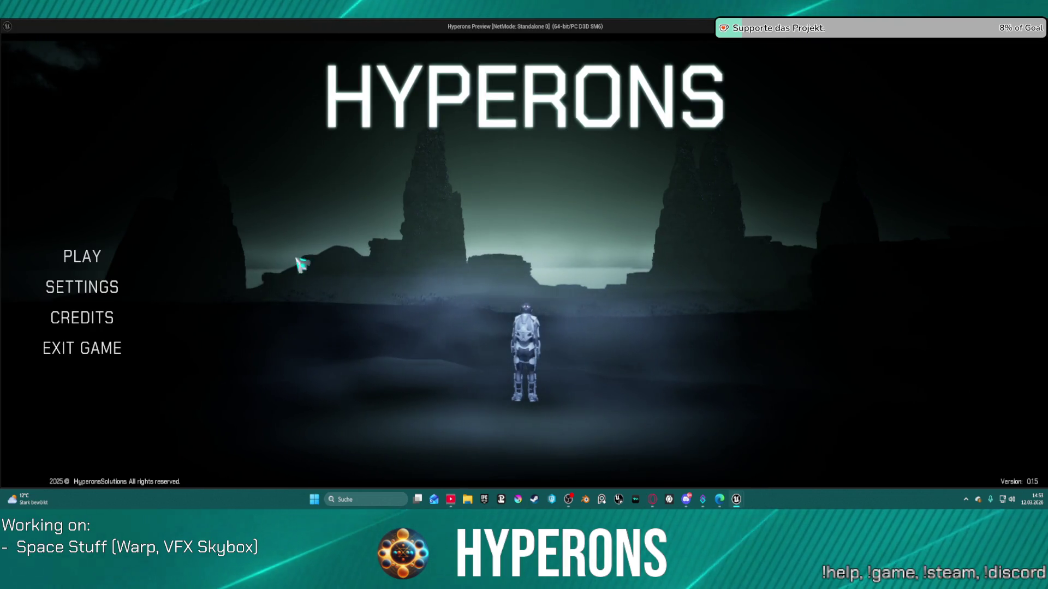
{"action": "left_click", "coordinate": [82, 256]}
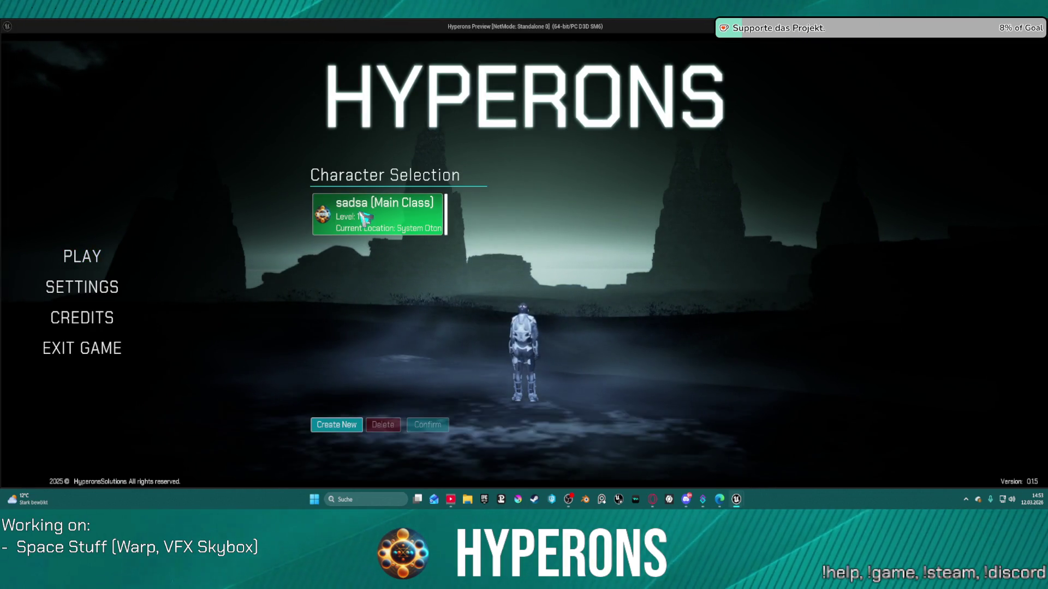
{"action": "left_click", "coordinate": [363, 218]}
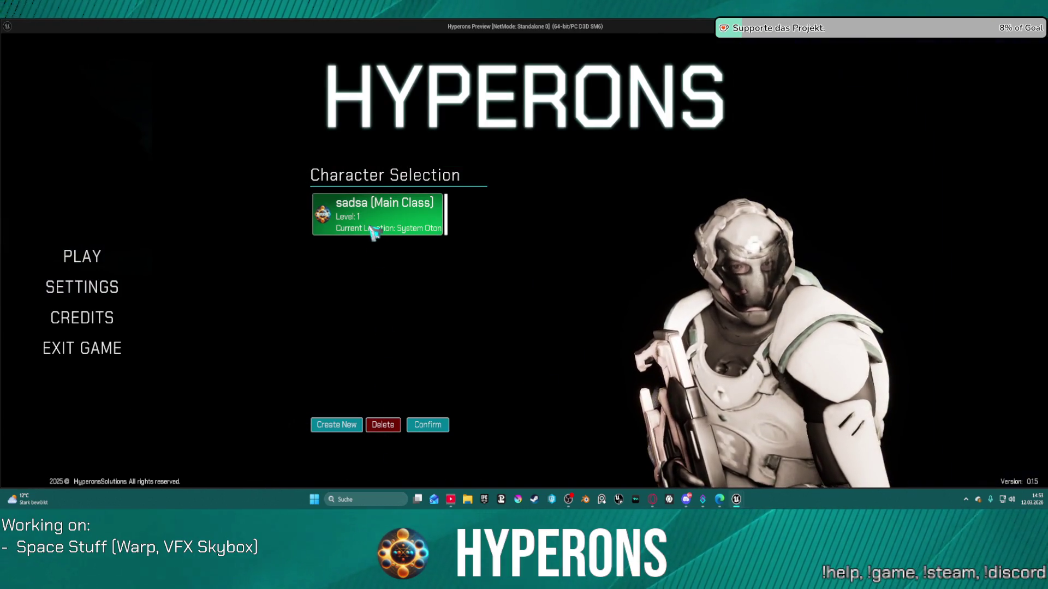
{"action": "left_click", "coordinate": [427, 425]}
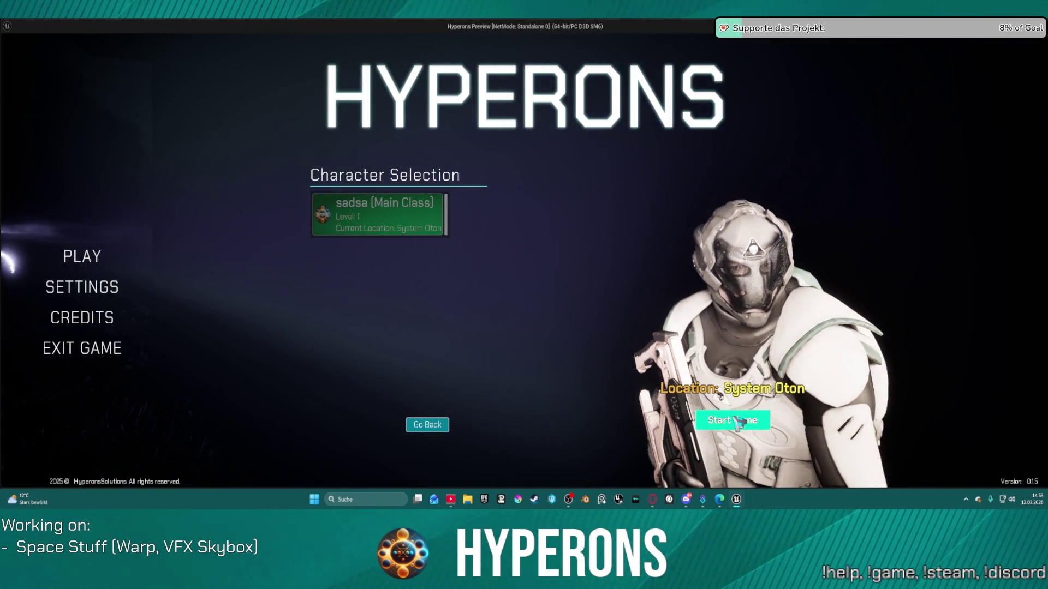
{"action": "left_click", "coordinate": [734, 428]}
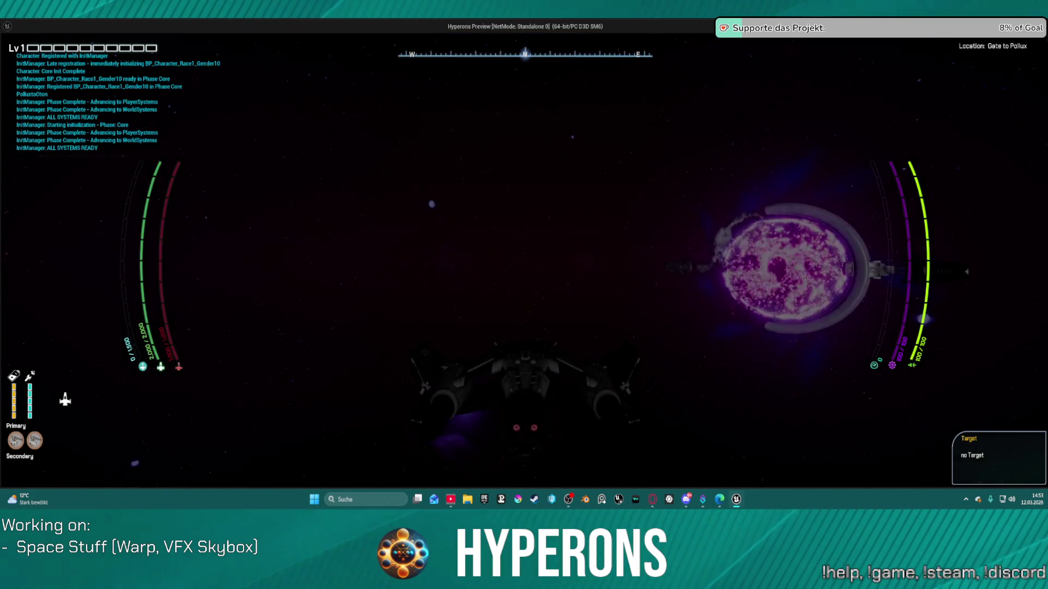
- Fly the ship through space to watch the warp streaks, then end the session
{"action": "key", "text": "w"}
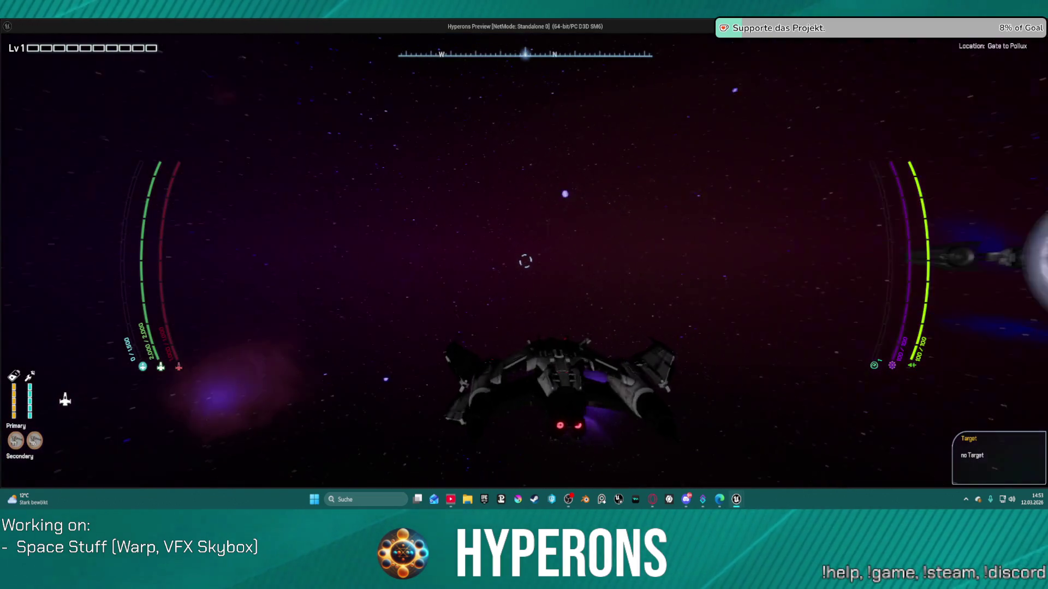
{"action": "key", "text": "w"}
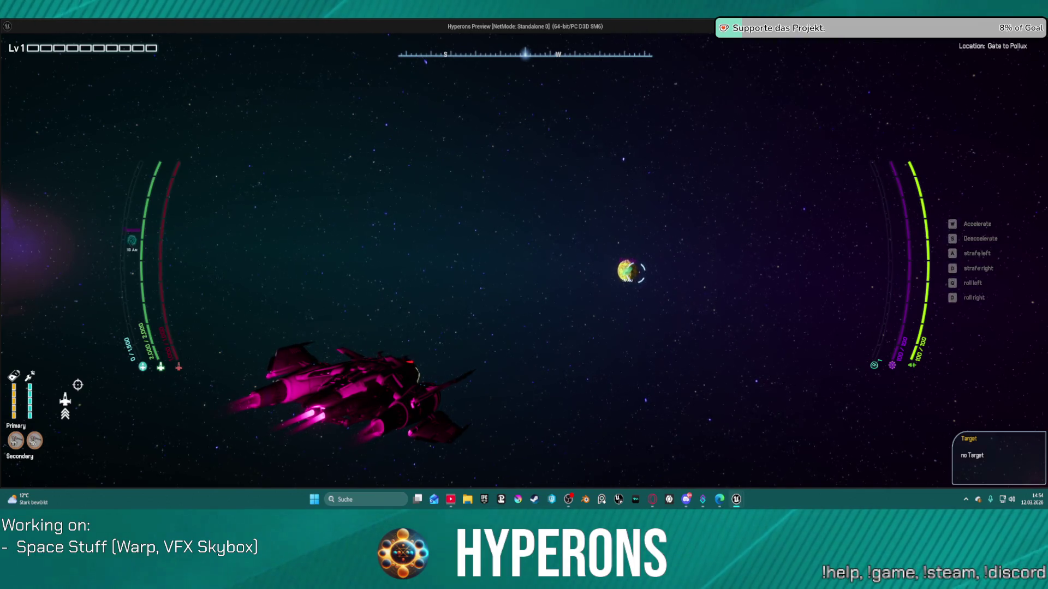
{"action": "key", "text": "Escape"}
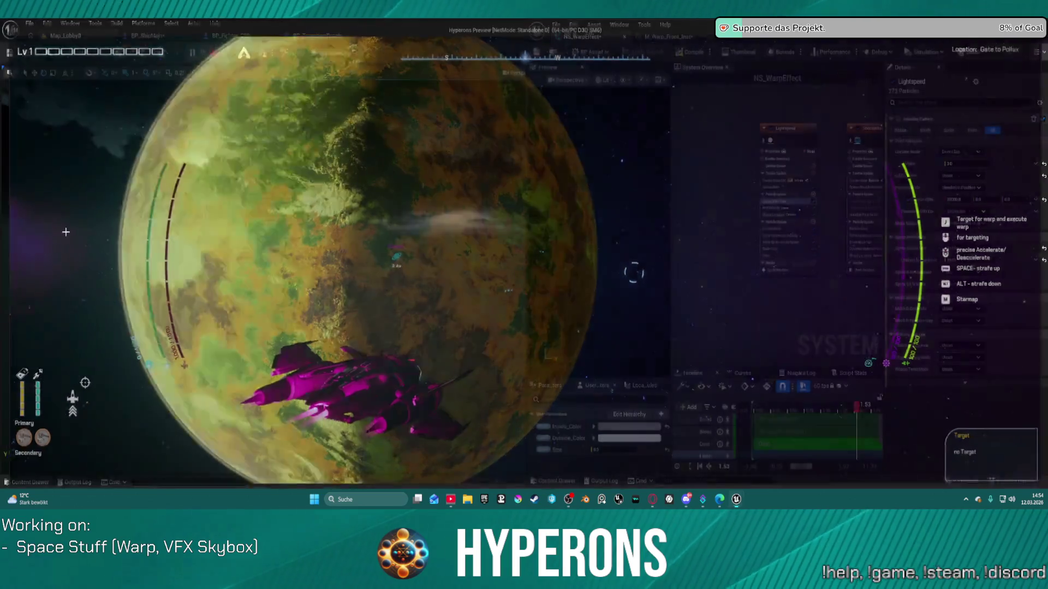
{"action": "left_click", "coordinate": [792, 141]}
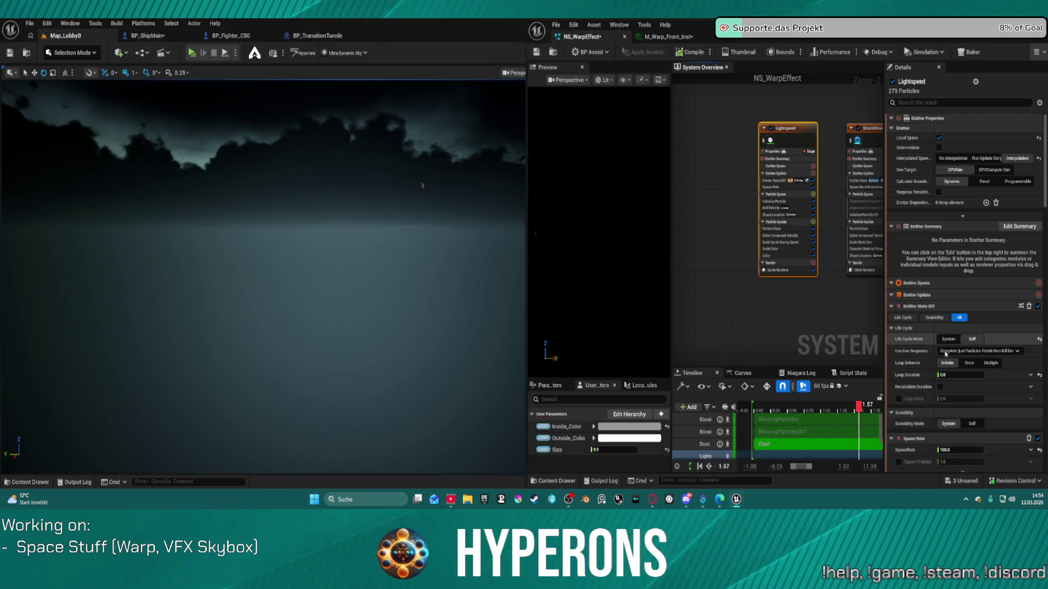
- Set Lightspeed's Life Cycle Mode to System, edit Lifetime, and make the Position Offset space Local
{"action": "left_click", "coordinate": [949, 339]}
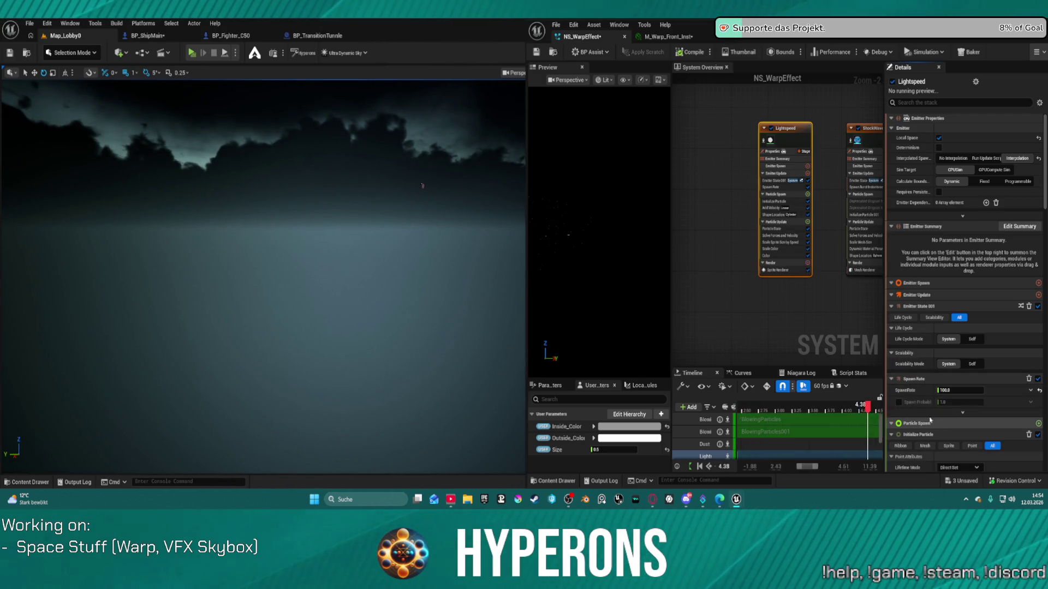
{"action": "left_click", "coordinate": [917, 434]}
{"action": "scroll", "coordinate": [966, 246], "scroll_direction": "down", "scroll_amount": 5}
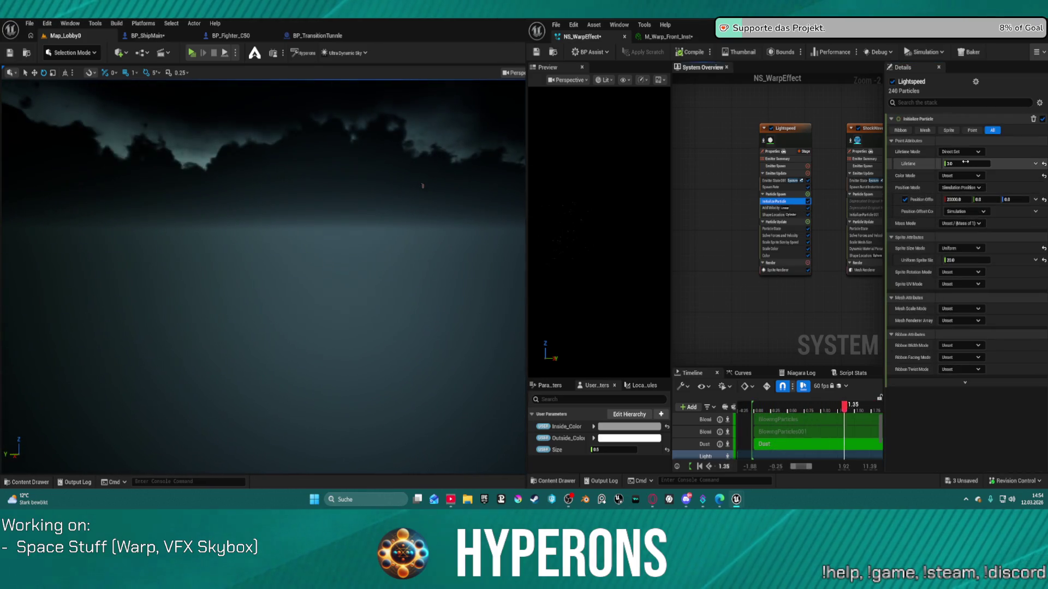
{"action": "left_click", "coordinate": [966, 163]}
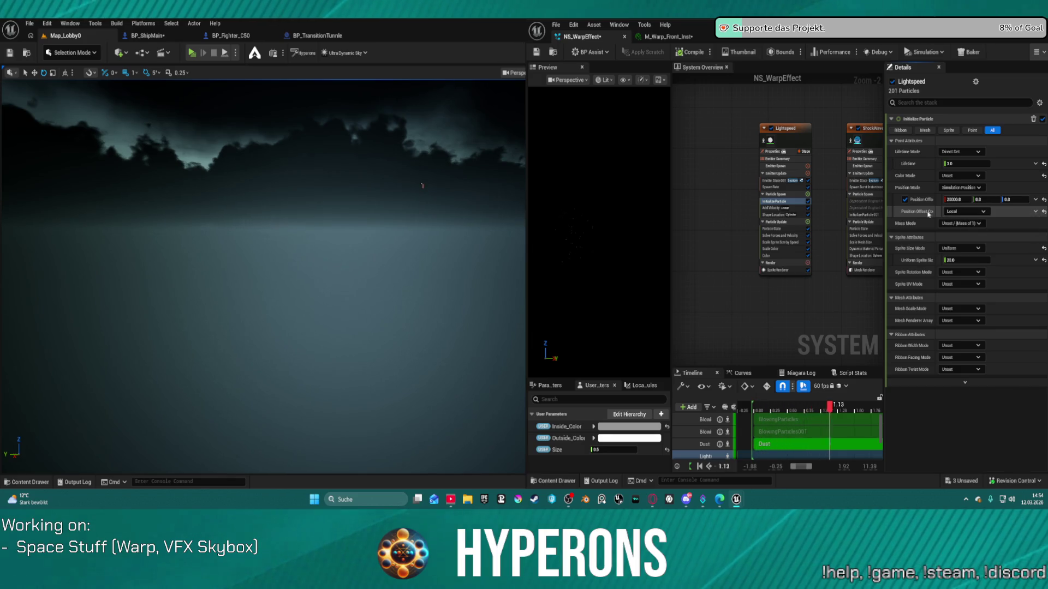
{"action": "left_click", "coordinate": [965, 211]}
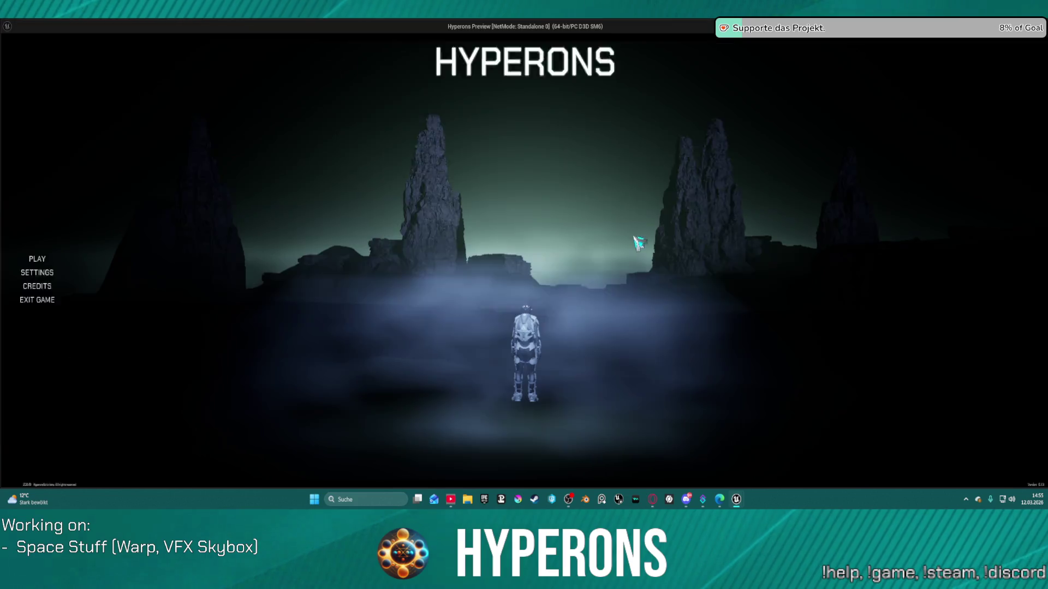
- Relaunch Hyperons, confirm the chosen character and start the game
{"action": "left_click", "coordinate": [88, 259]}
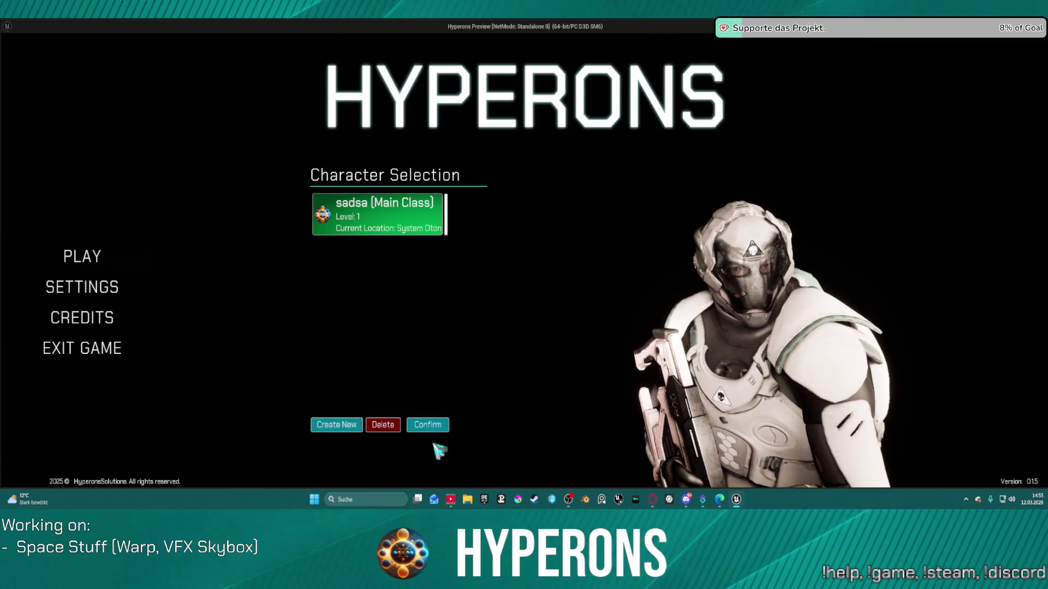
{"action": "left_click", "coordinate": [428, 428]}
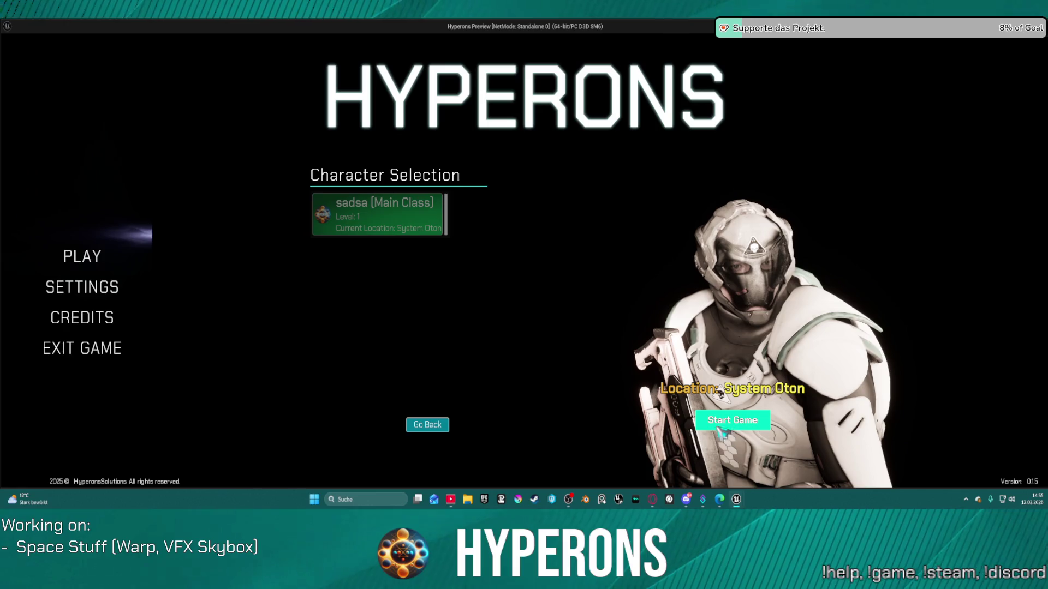
{"action": "left_click", "coordinate": [732, 420]}
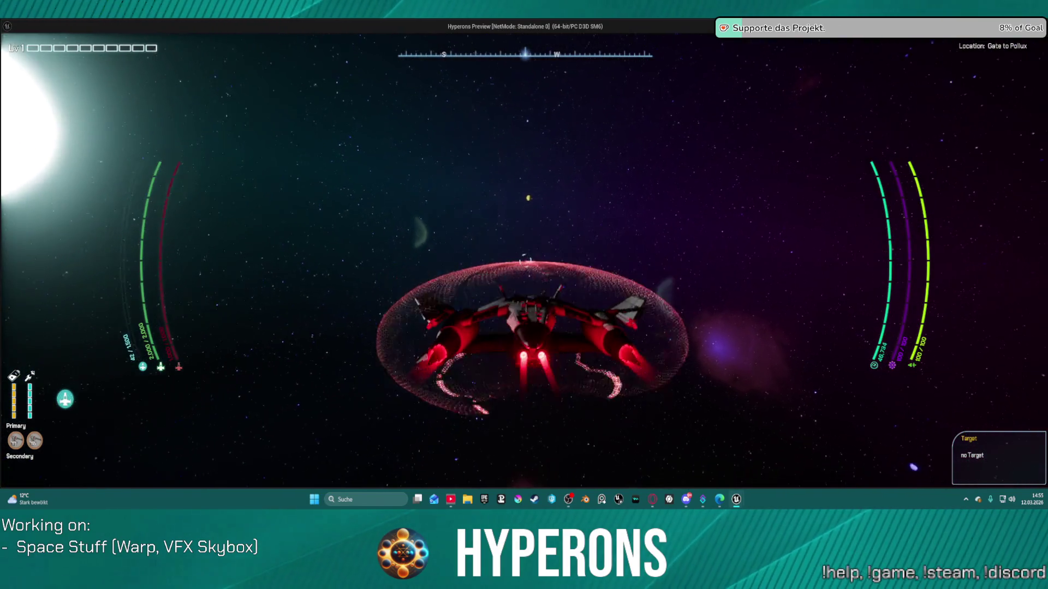
- Target the planet Keoxin, warp toward it, then quit back to the editor
{"action": "key", "text": "j"}
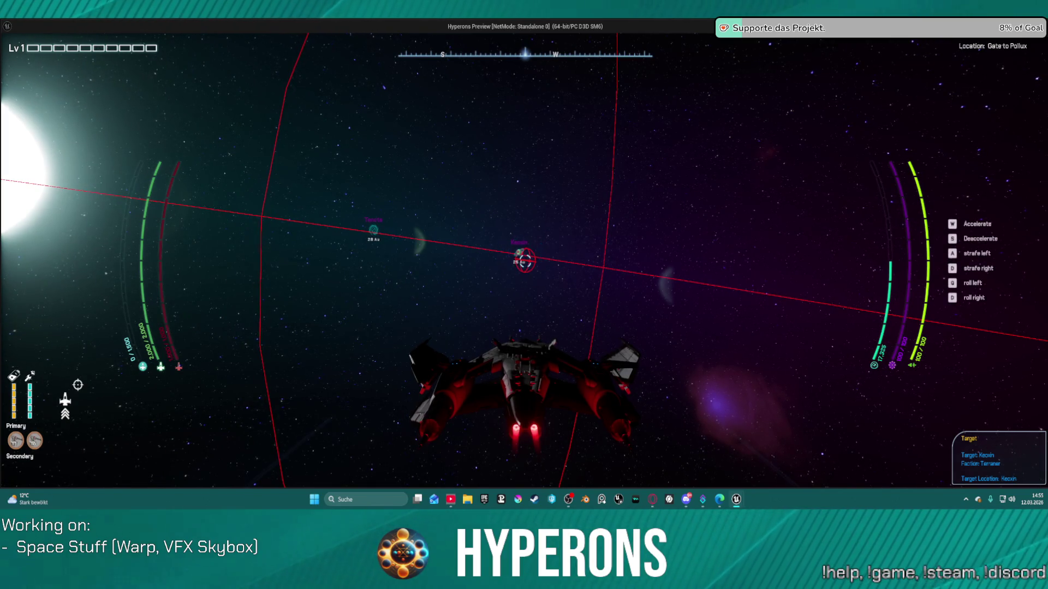
{"action": "key", "text": "j"}
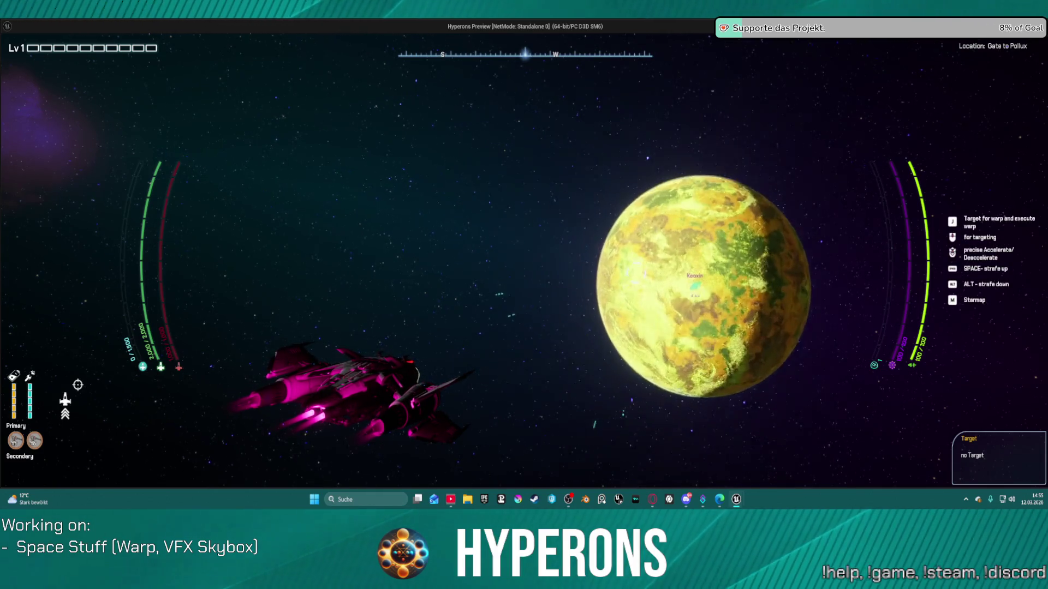
{"action": "key", "text": "Escape"}
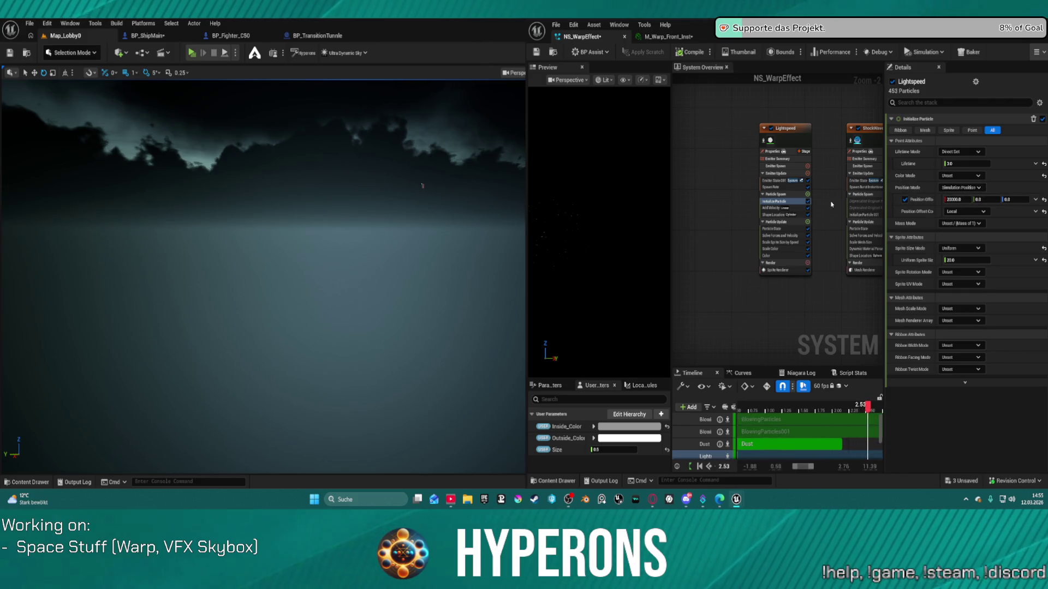
- Pan across the emitter nodes and maximize the NS_WarpEffect Niagara editor to full screen
{"action": "mouse_move", "coordinate": [832, 183]}
{"action": "left_mouse_down"}
{"action": "mouse_move", "coordinate": [772, 171]}
{"action": "mouse_move", "coordinate": [827, 200]}
{"action": "mouse_move", "coordinate": [705, 188]}
{"action": "left_mouse_up"}
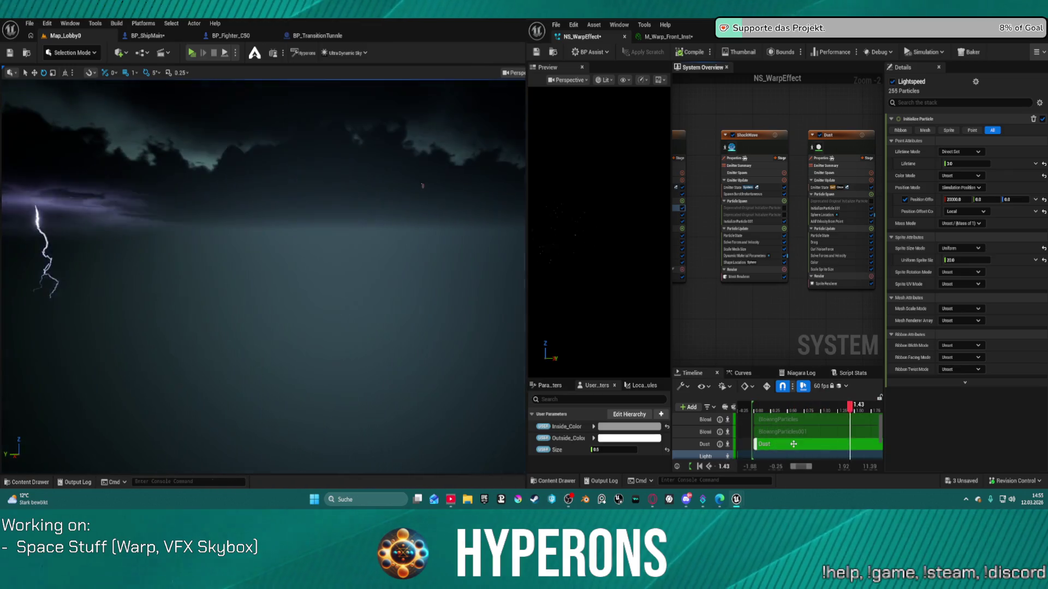
{"action": "scroll", "coordinate": [793, 451], "scroll_direction": "down", "scroll_amount": 3}
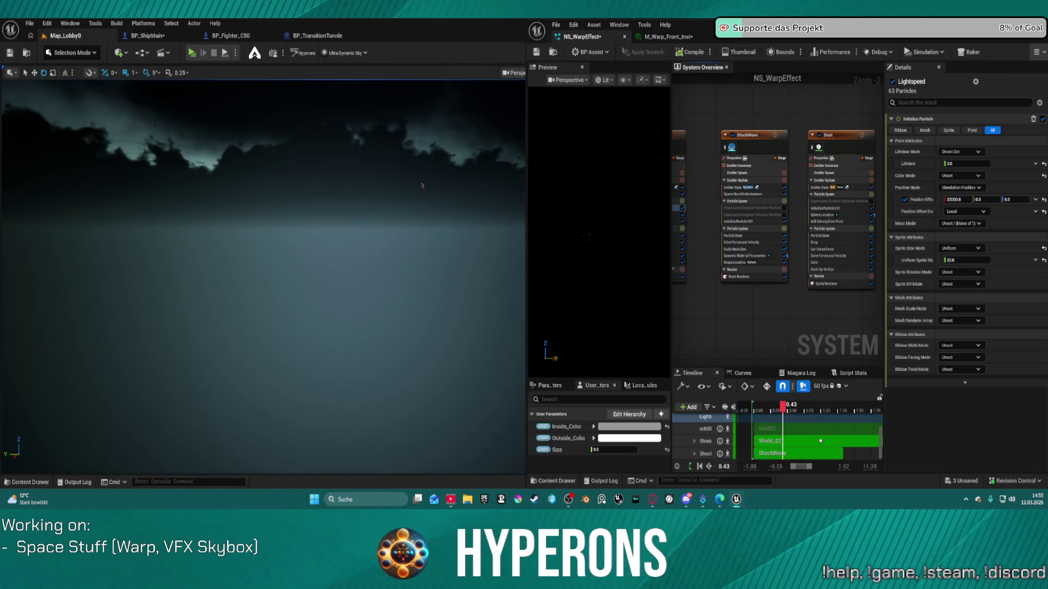
{"action": "key", "text": "super+Up"}
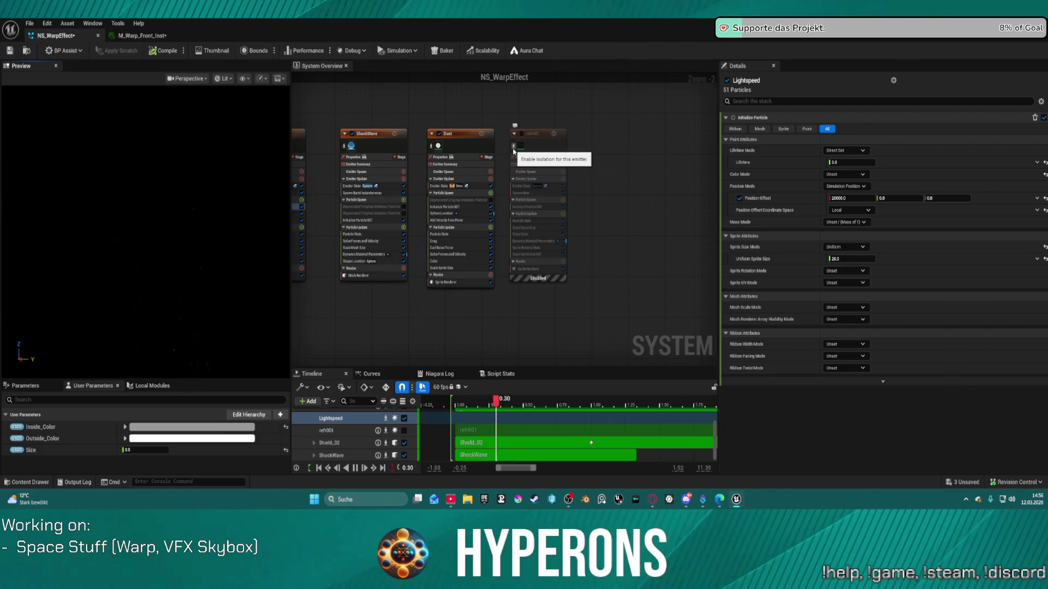
{"action": "left_click_drag", "start_coordinate": [548, 129], "coordinate": [671, 180]}
{"action": "left_click", "coordinate": [621, 138]}
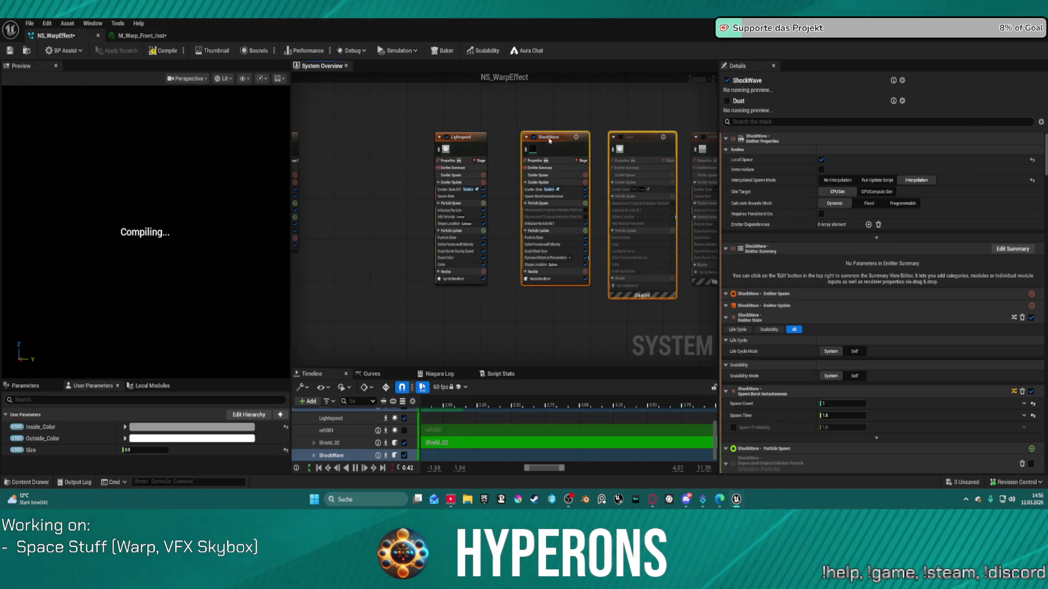
{"action": "left_click", "coordinate": [533, 138]}
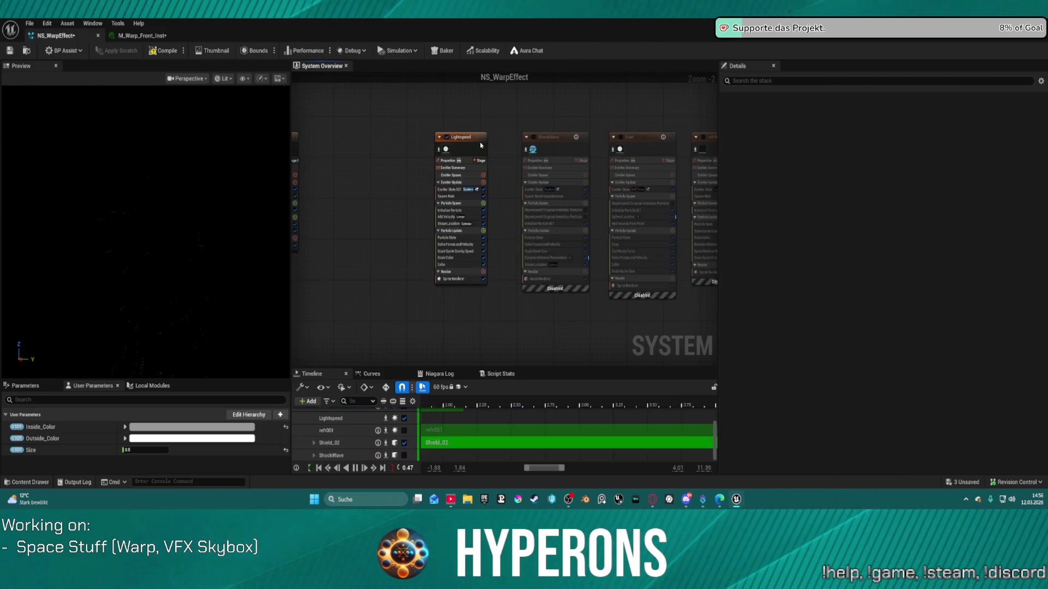
{"action": "left_click", "coordinate": [467, 154]}
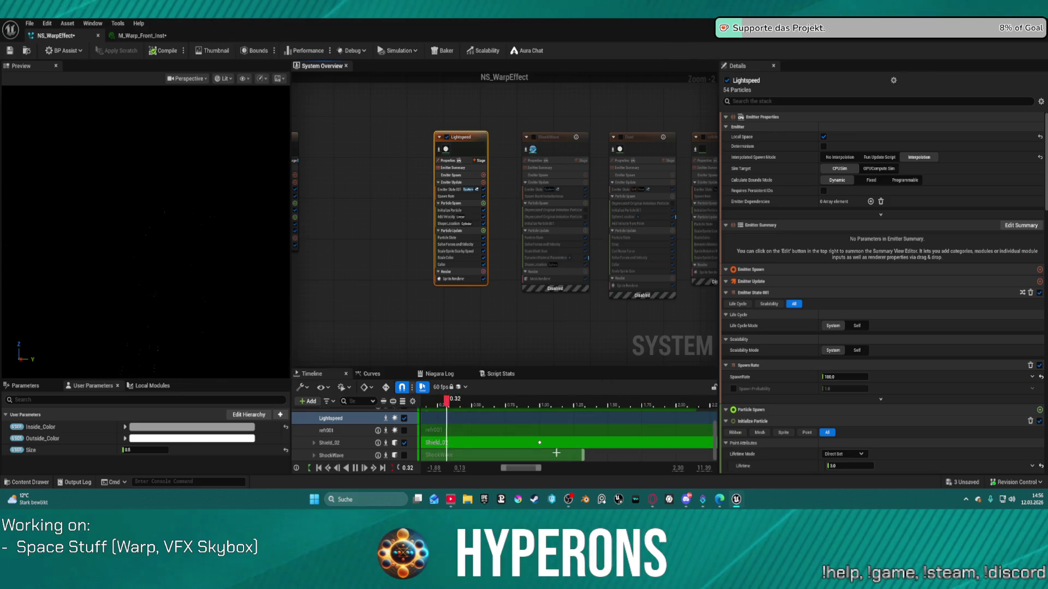
{"action": "mouse_move", "coordinate": [541, 443]}
{"action": "left_mouse_down"}
{"action": "mouse_move", "coordinate": [431, 443]}
{"action": "mouse_move", "coordinate": [678, 456]}
{"action": "mouse_move", "coordinate": [653, 428]}
{"action": "left_mouse_up"}
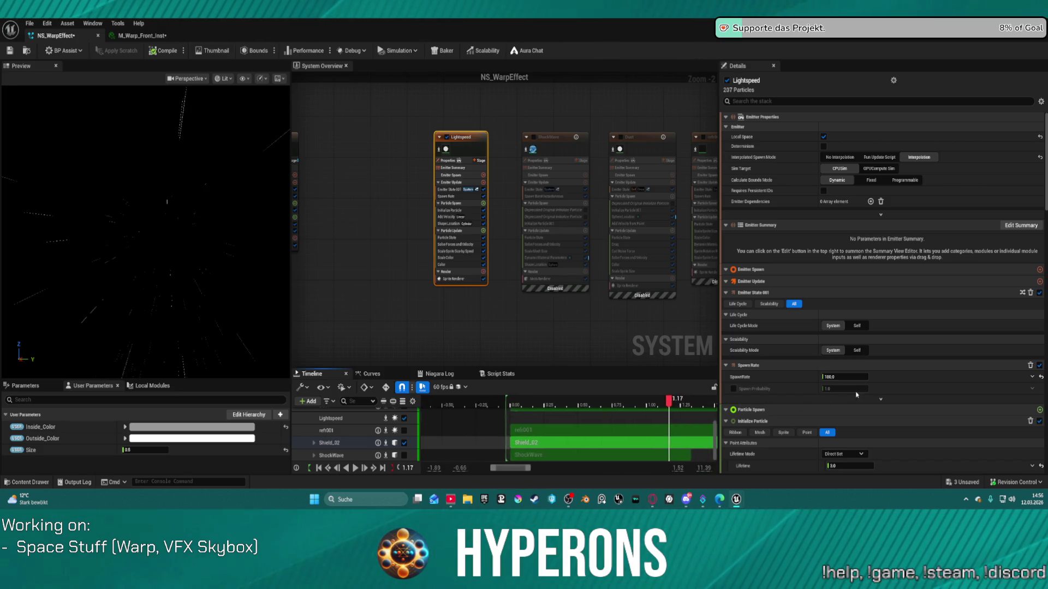
{"action": "scroll", "coordinate": [635, 423], "scroll_direction": "up", "scroll_amount": 1}
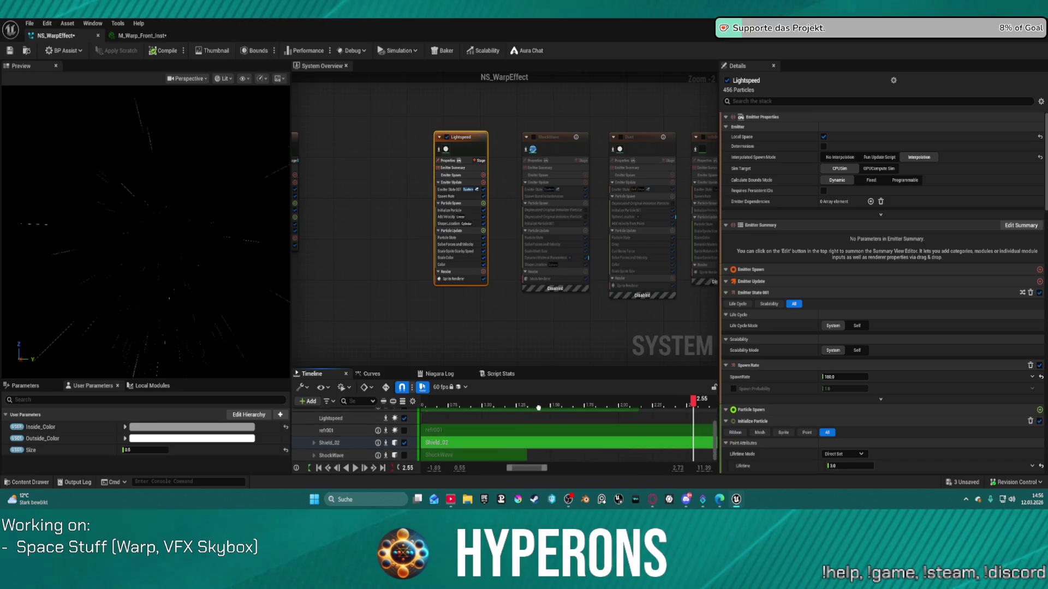
{"action": "scroll", "coordinate": [470, 235], "scroll_direction": "up", "scroll_amount": 1}
{"action": "scroll", "coordinate": [470, 235], "scroll_direction": "up", "scroll_amount": 1}
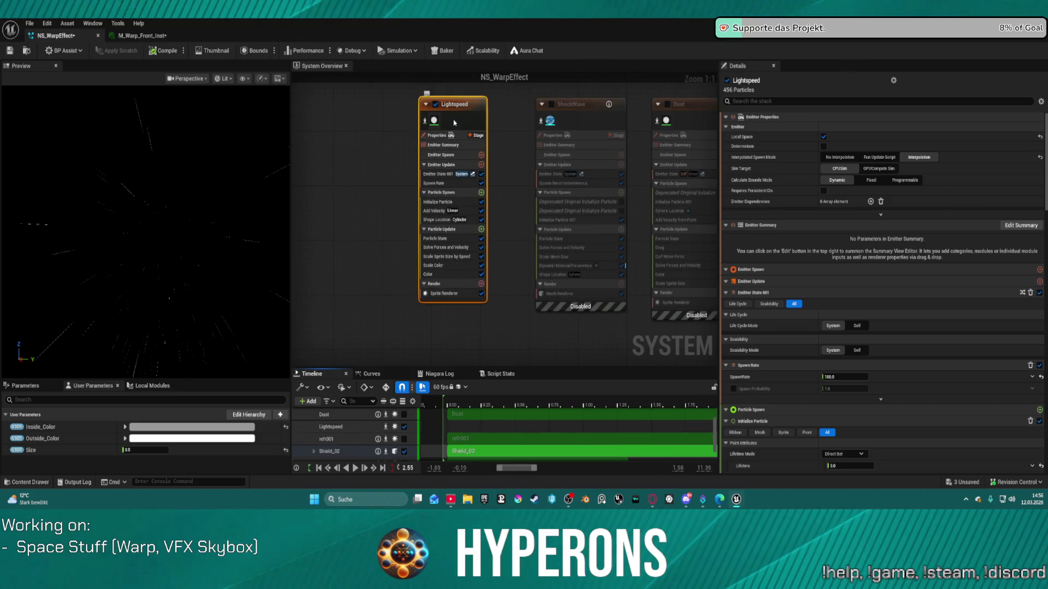
{"action": "scroll", "coordinate": [572, 133], "scroll_direction": "down", "scroll_amount": 6}
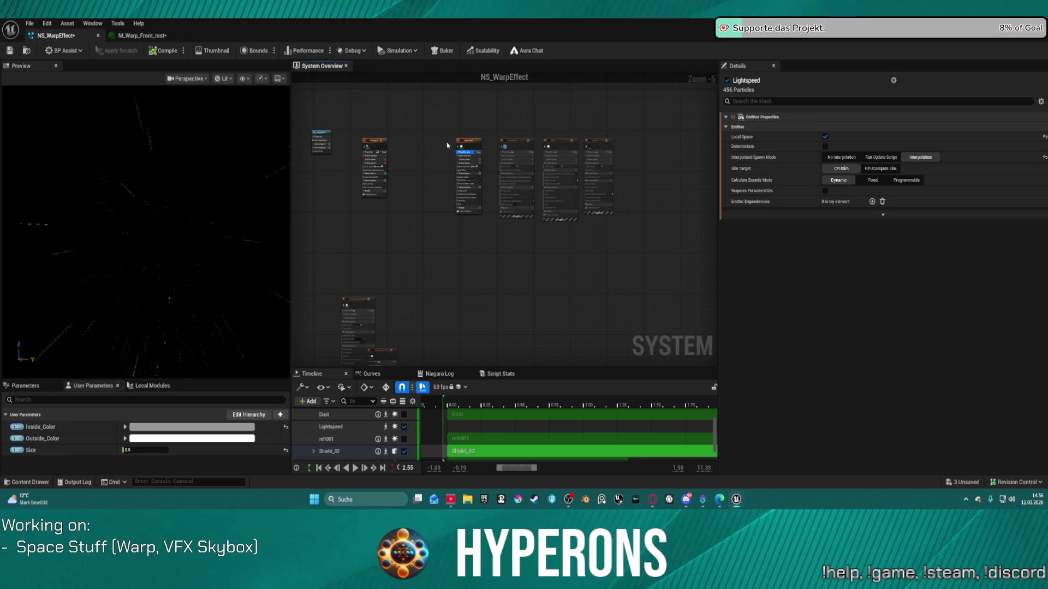
- Change Shield_02's Spawn Burst Instantaneous Spawn Time from -0.05 to 0.0
{"action": "left_click_drag", "start_coordinate": [474, 145], "coordinate": [414, 146]}
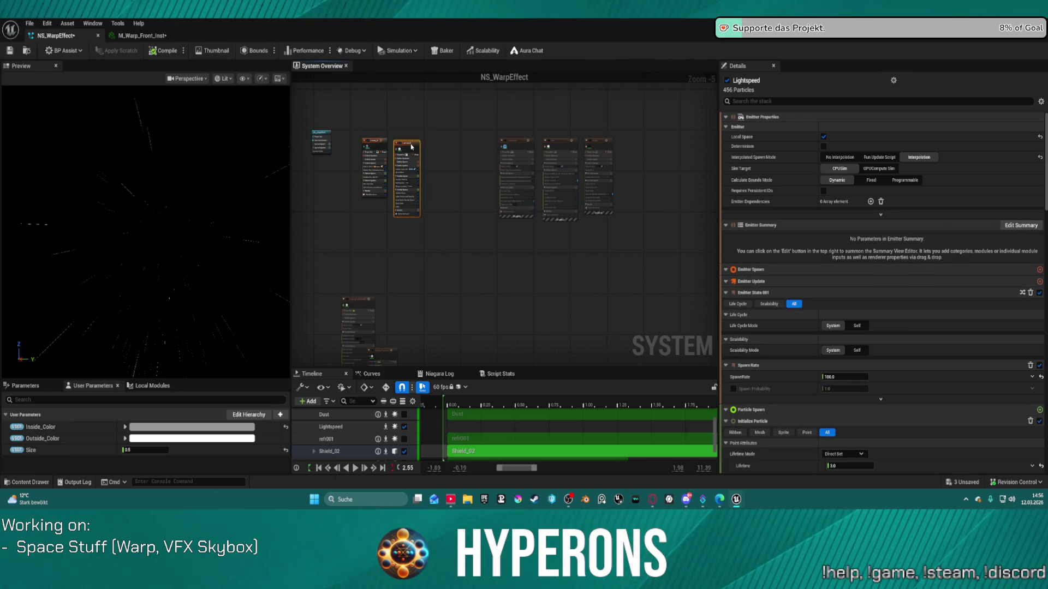
{"action": "scroll", "coordinate": [412, 147], "scroll_direction": "up", "scroll_amount": 5}
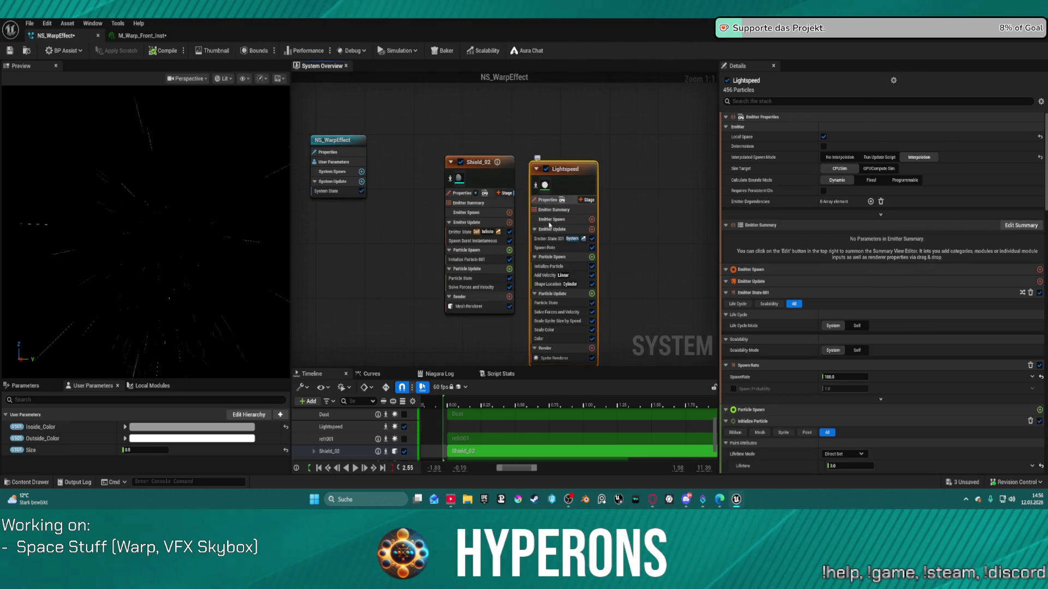
{"action": "left_click", "coordinate": [474, 241]}
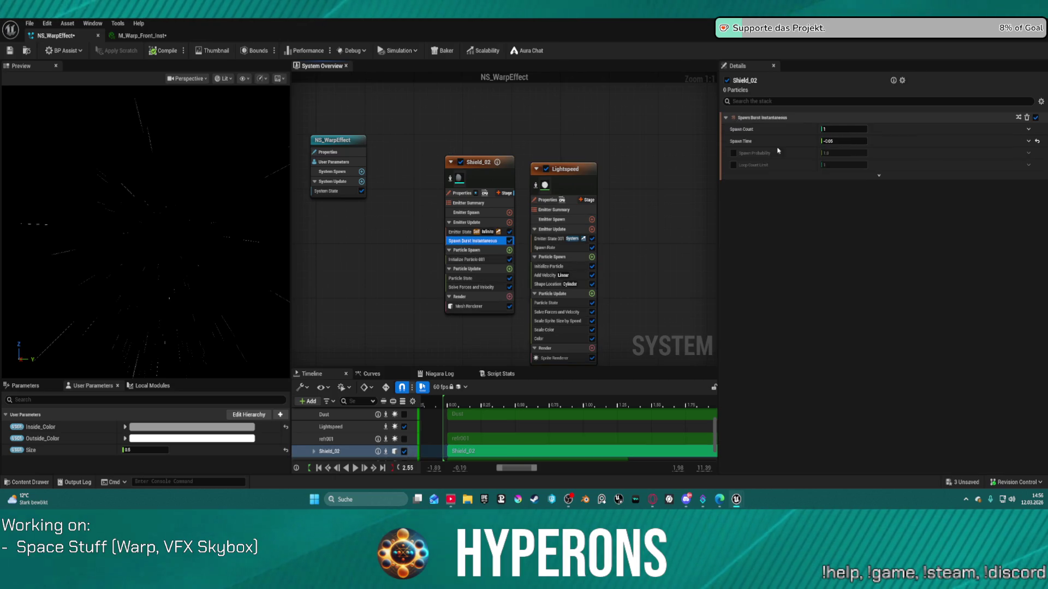
{"action": "left_click", "coordinate": [837, 140]}
{"action": "type", "text": "1"}
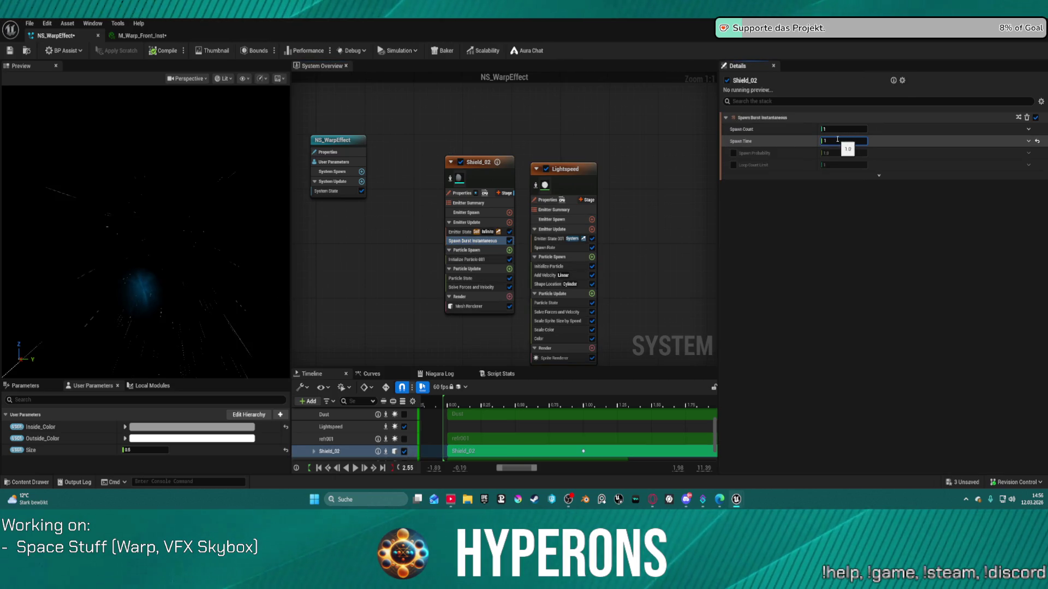
{"action": "type", "text": "0"}
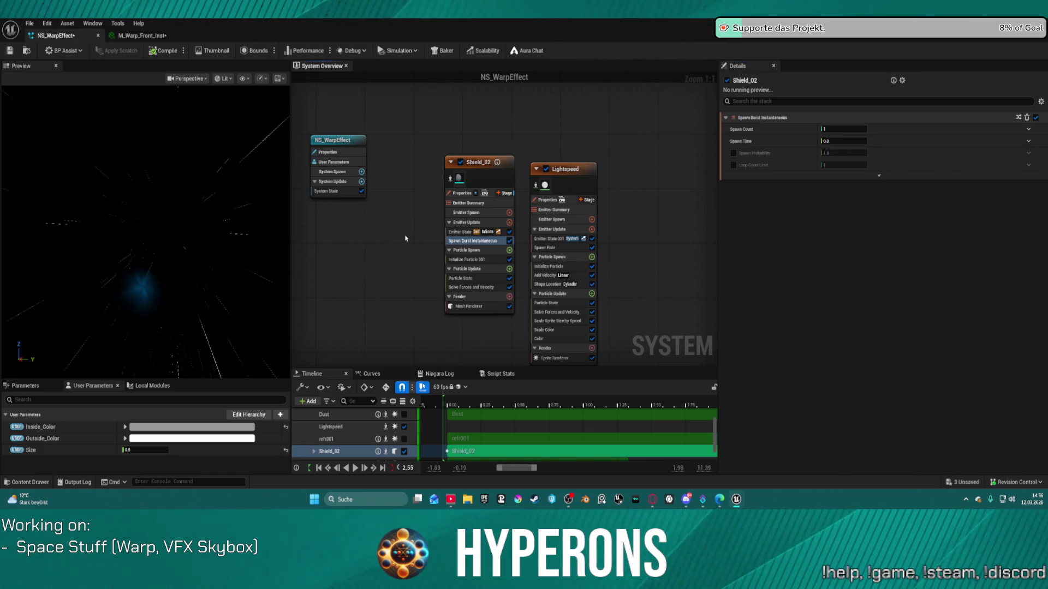
{"action": "left_click", "coordinate": [470, 438]}
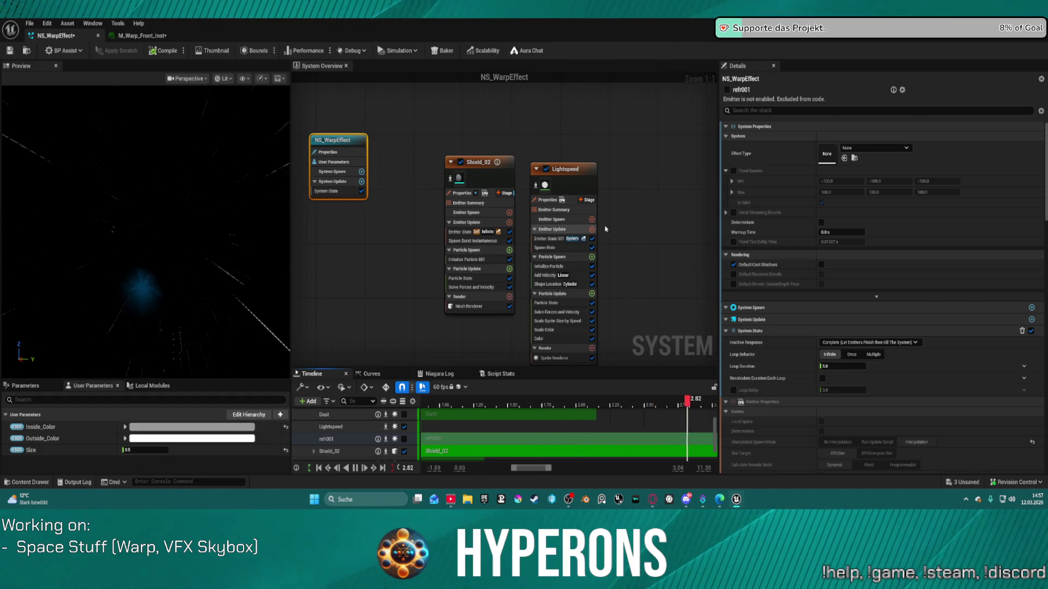
- Set Lightspeed's Scale Sprite Size by Speed to Min Scale Factor 0.5 and Max 1.0, then return to Map_Lobby0
{"action": "left_click", "coordinate": [573, 321]}
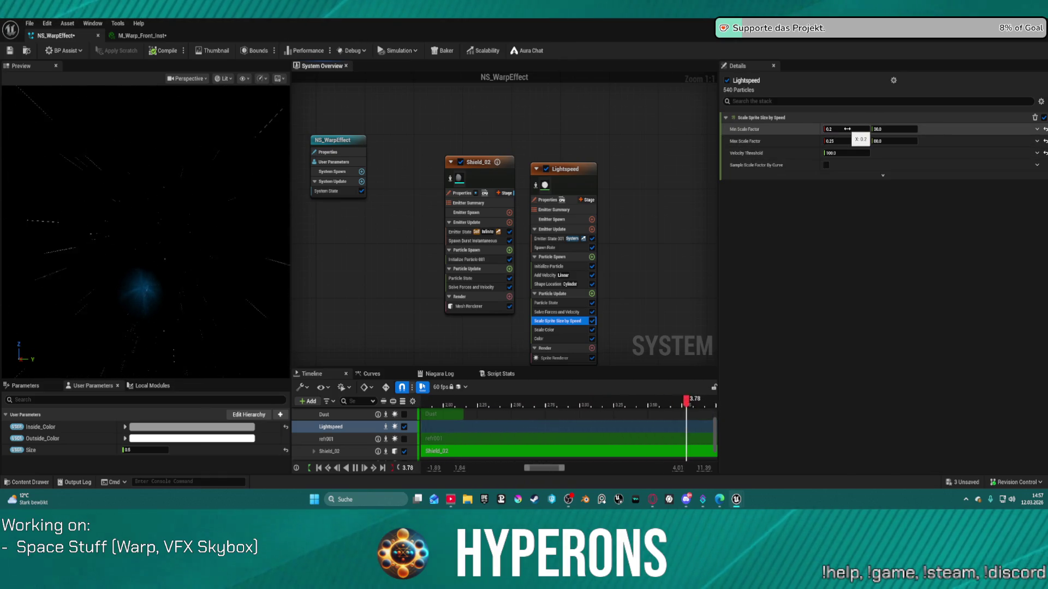
{"action": "left_click", "coordinate": [847, 129]}
{"action": "type", "text": "1"}
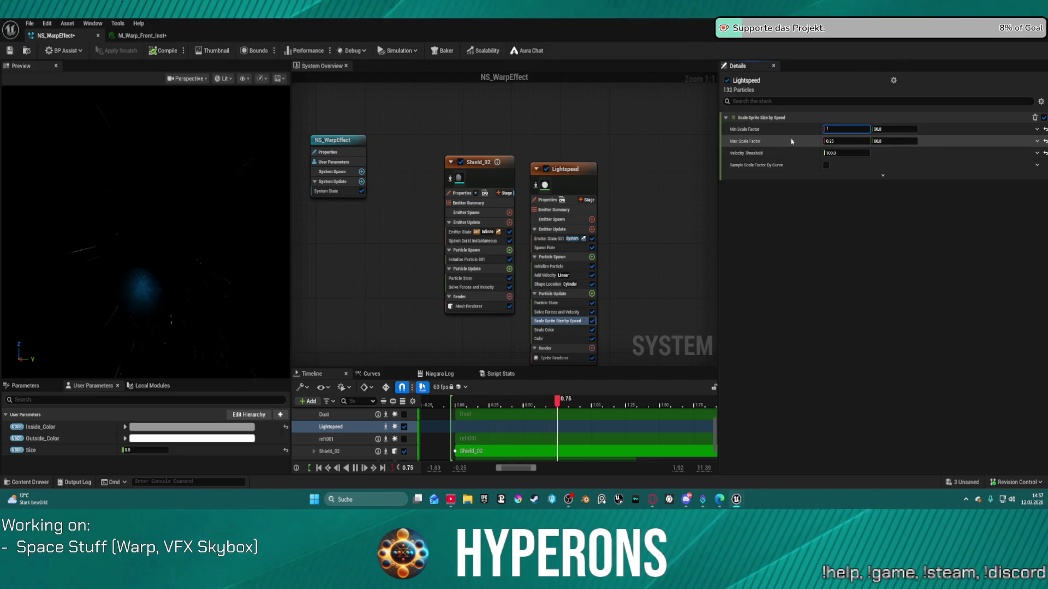
{"action": "key", "text": "Return"}
{"action": "left_click", "coordinate": [846, 140]}
{"action": "type", "text": "1"}
{"action": "key", "text": "Return"}
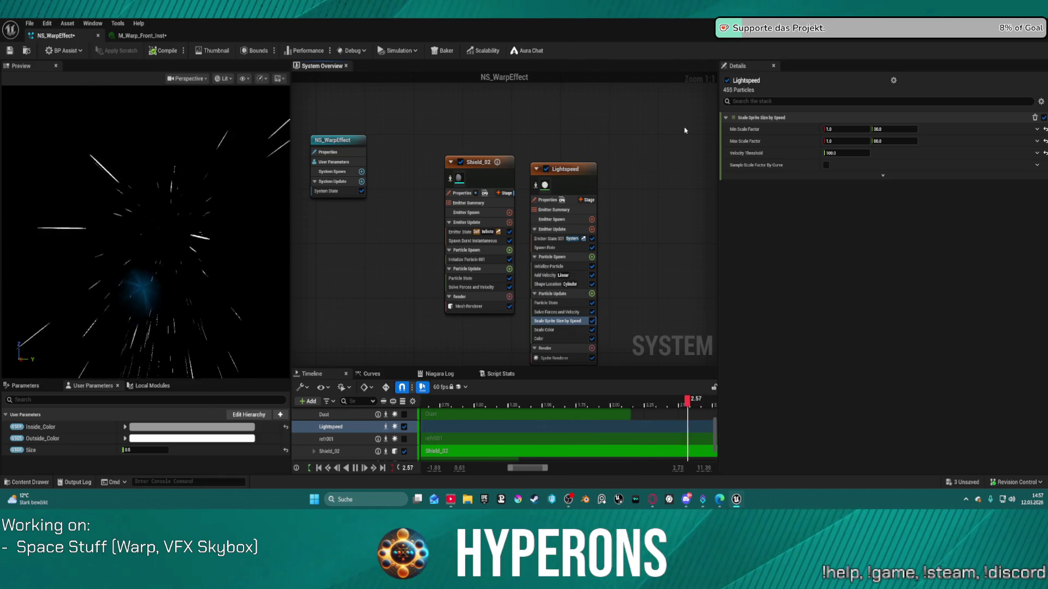
{"action": "left_click", "coordinate": [850, 128]}
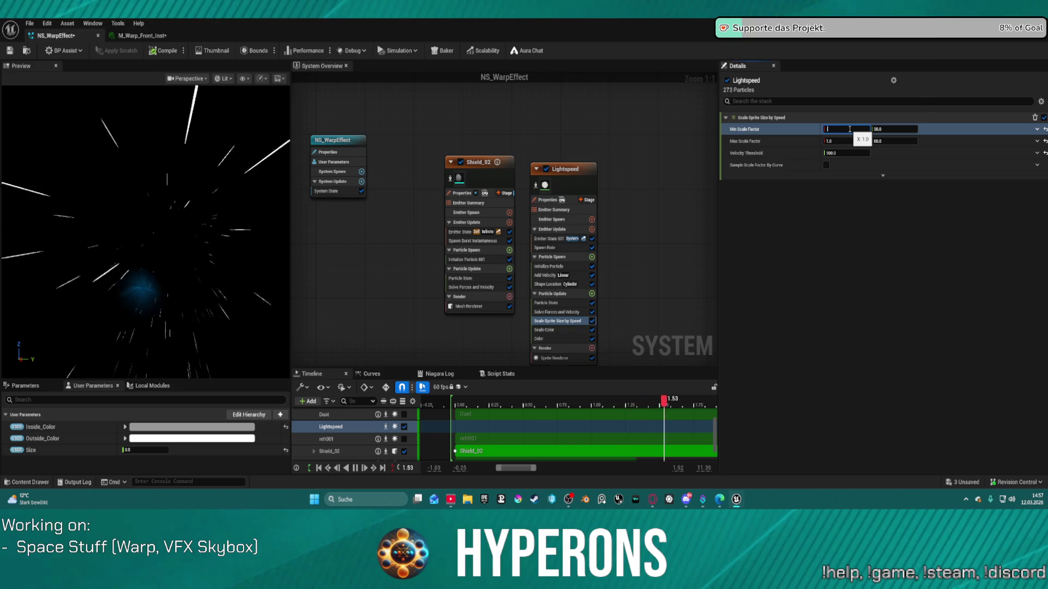
{"action": "type", "text": "0.5"}
{"action": "key", "text": "Return"}
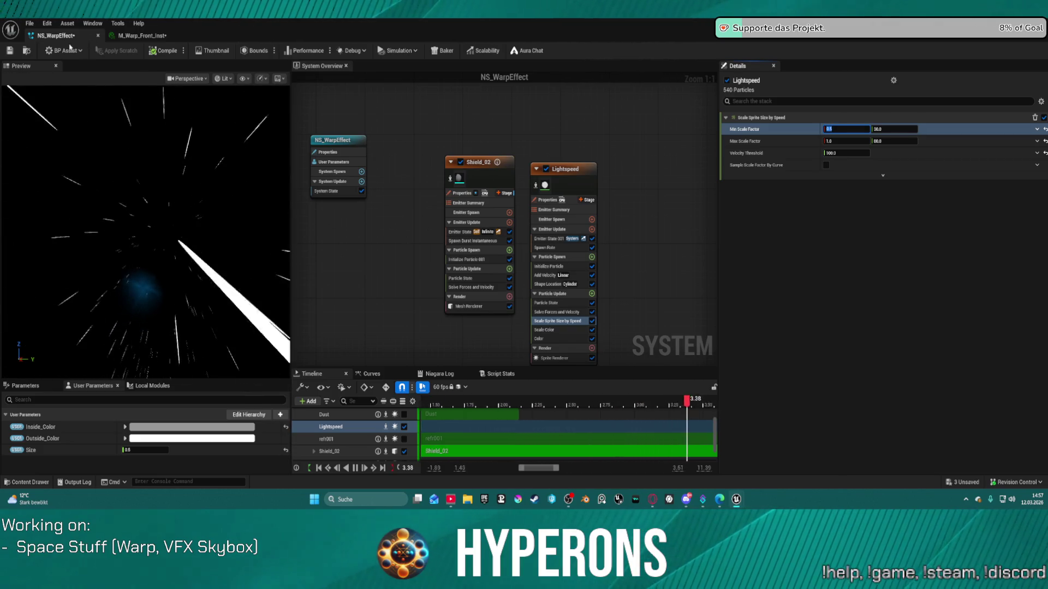
{"action": "key", "text": "alt+Tab"}
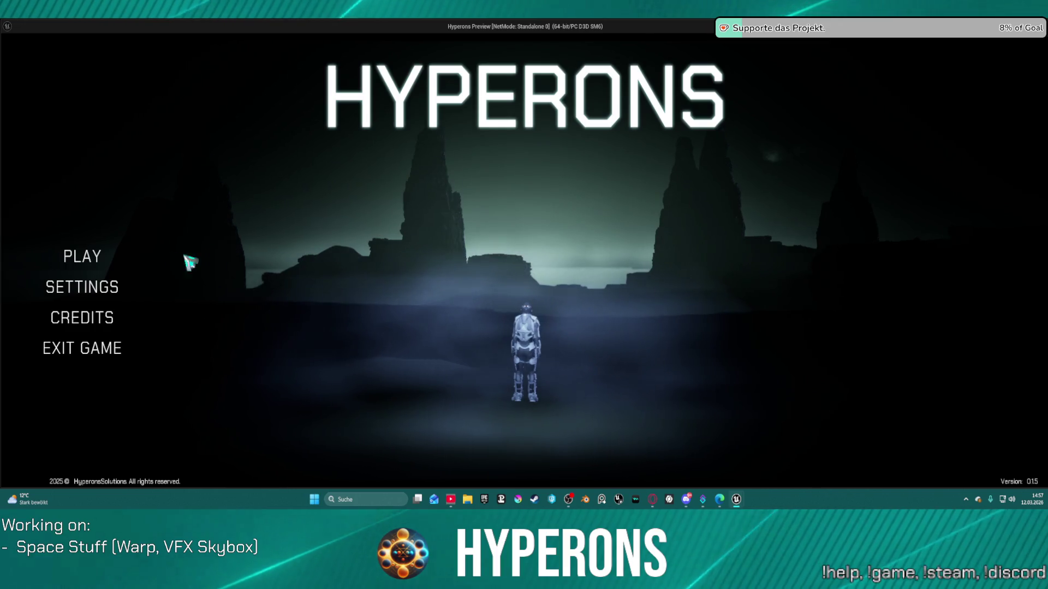
- Launch the Hyperons standalone game with the existing character
{"action": "left_click", "coordinate": [74, 258]}
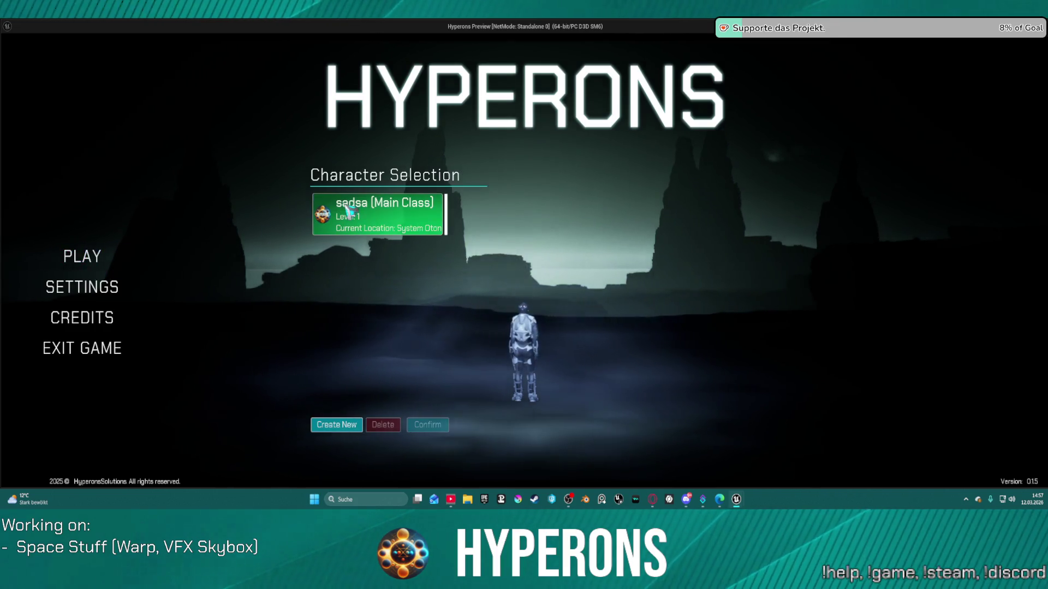
{"action": "left_click", "coordinate": [346, 210]}
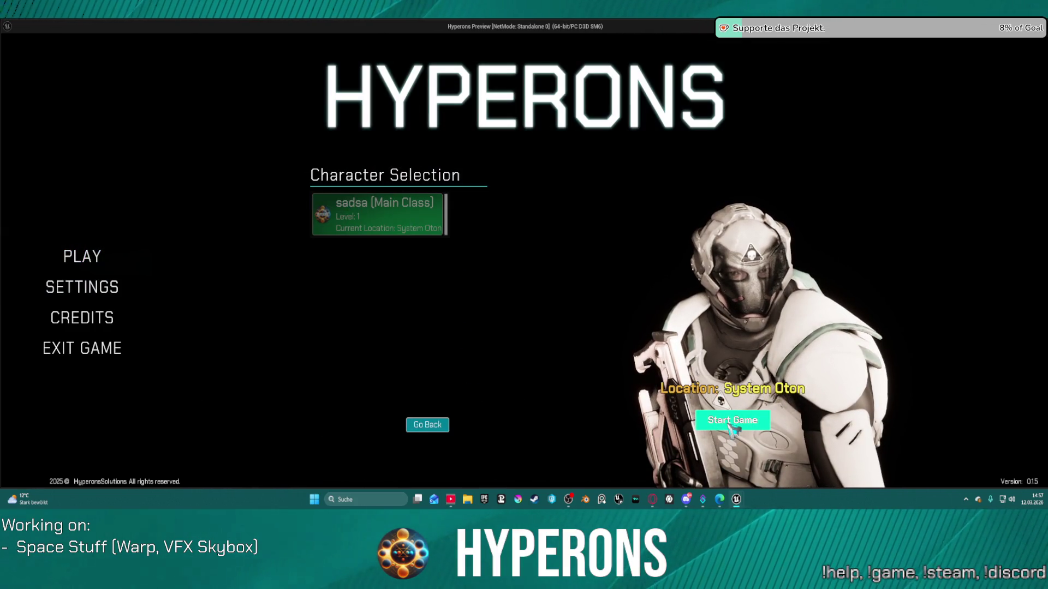
{"action": "left_click", "coordinate": [730, 425]}
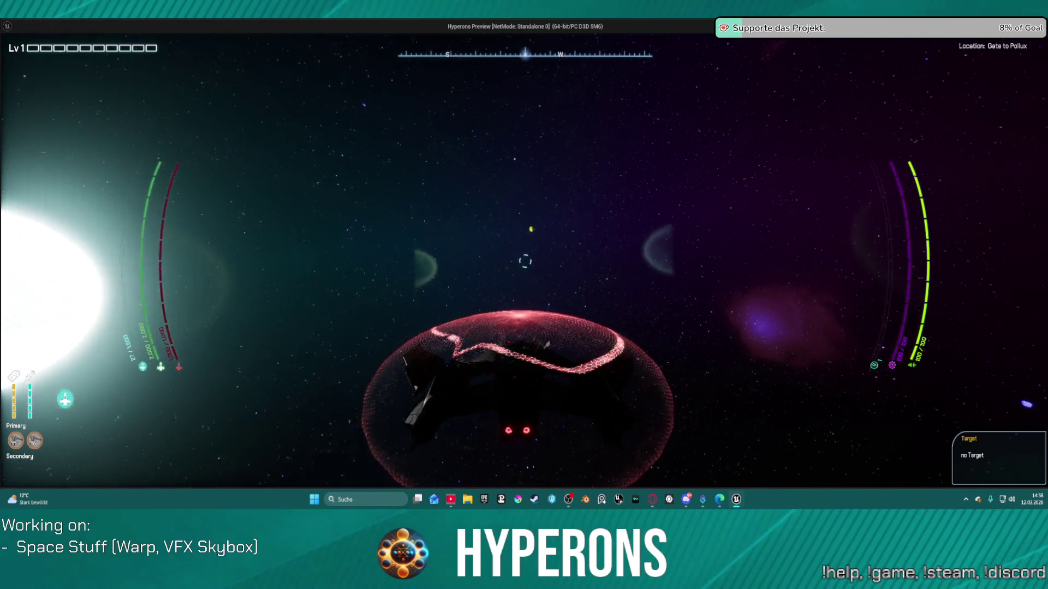
- Fly at high speed to watch the warp streaks, quit, and open BP_TransitionTunnle's event graph
{"action": "key", "text": "t"}
{"action": "key", "text": "w"}
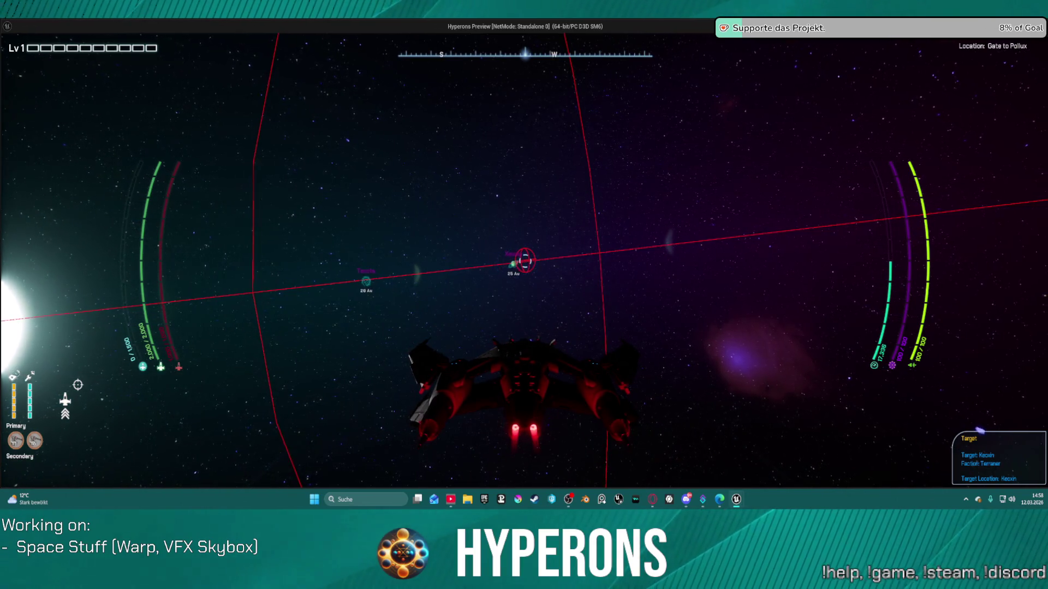
{"action": "key", "text": "t"}
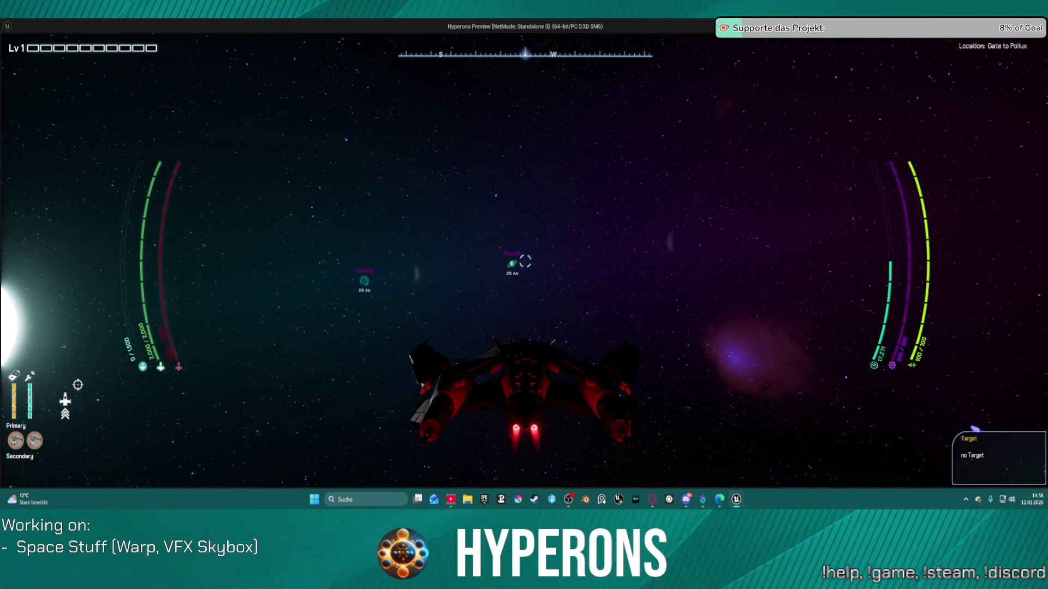
{"action": "key", "text": "s"}
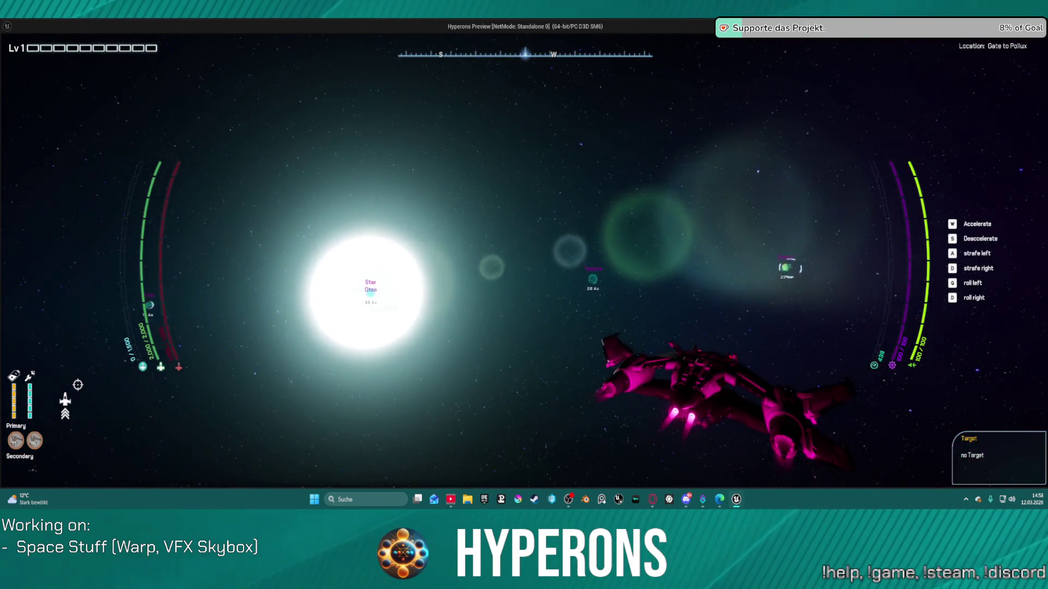
{"action": "key", "text": "w"}
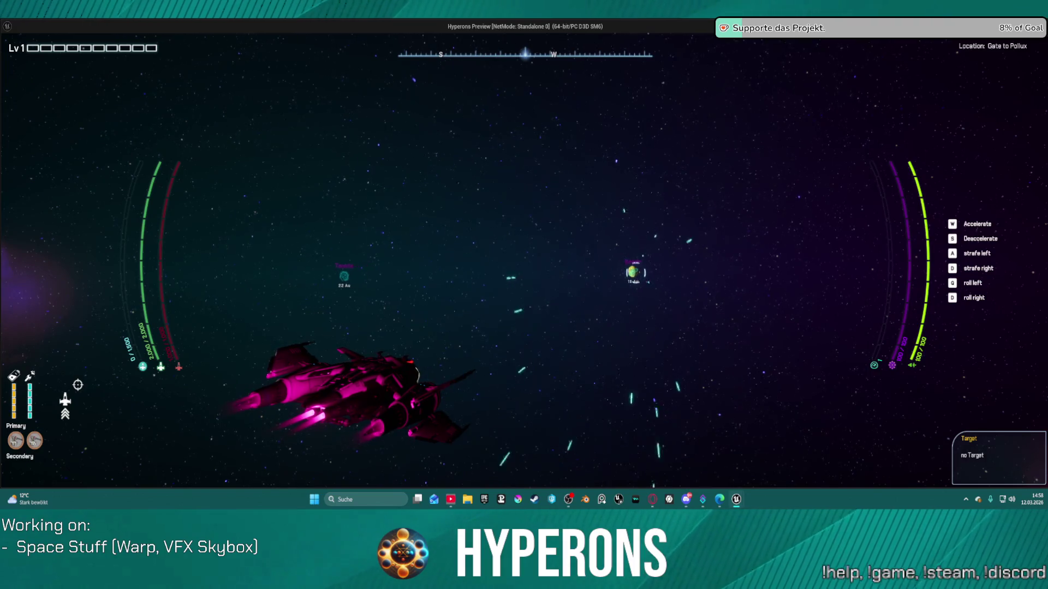
{"action": "key", "text": "Escape"}
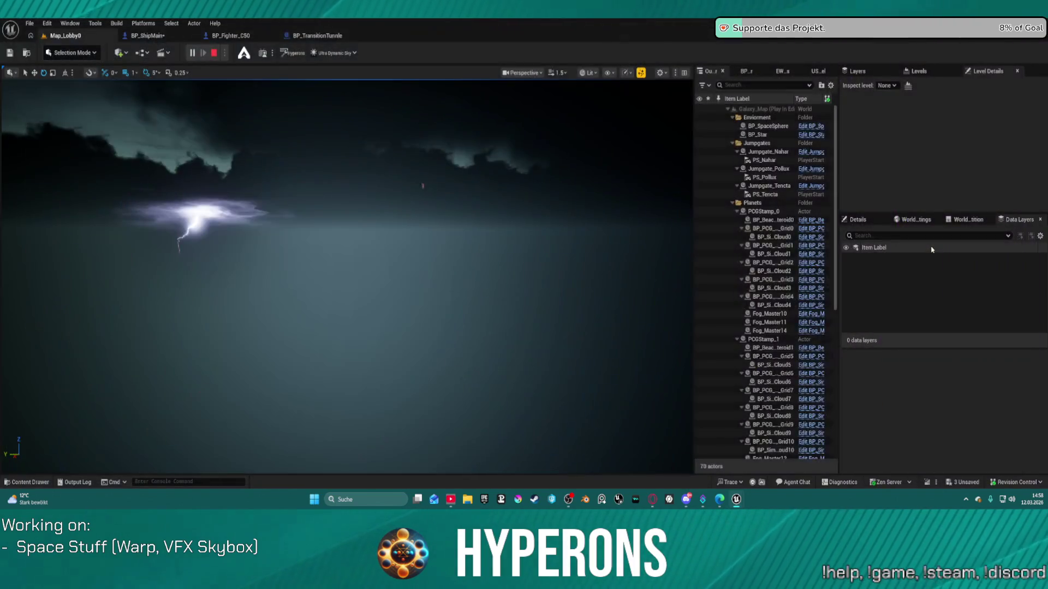
{"action": "left_click", "coordinate": [328, 36]}
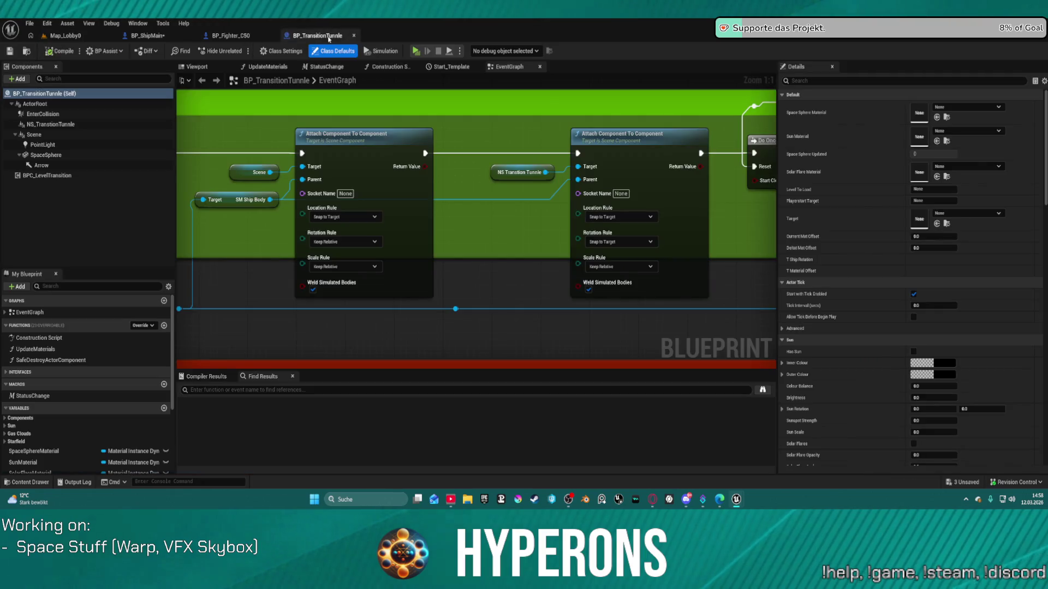
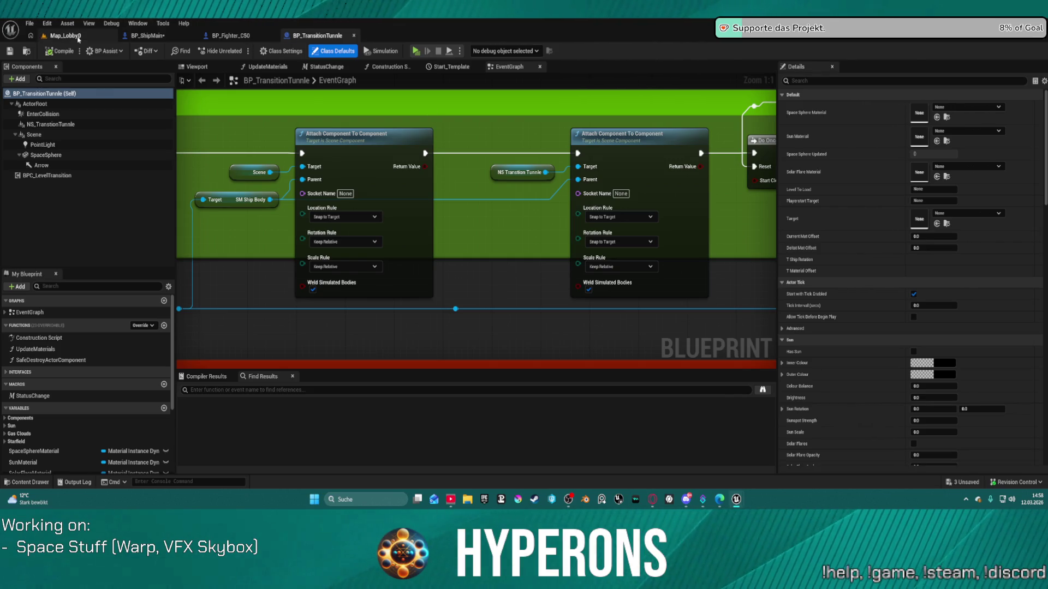
- Leave the BP_TransitionTunnle graph and show the Map_Lobby0 level viewport
{"action": "left_click", "coordinate": [76, 36]}
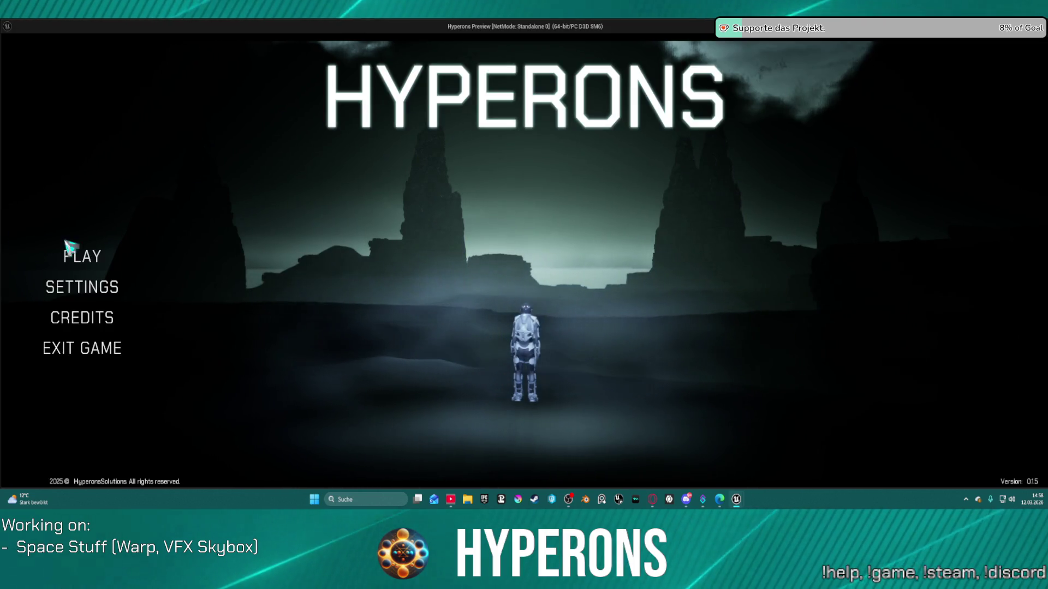
{"action": "left_click", "coordinate": [77, 255]}
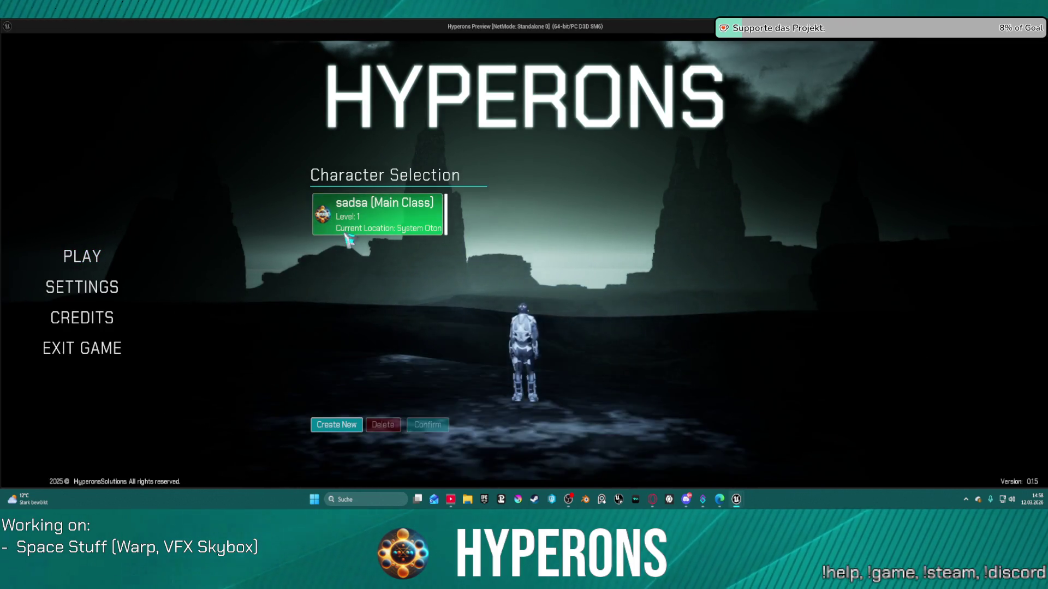
{"action": "left_click", "coordinate": [346, 233]}
{"action": "left_click", "coordinate": [428, 424]}
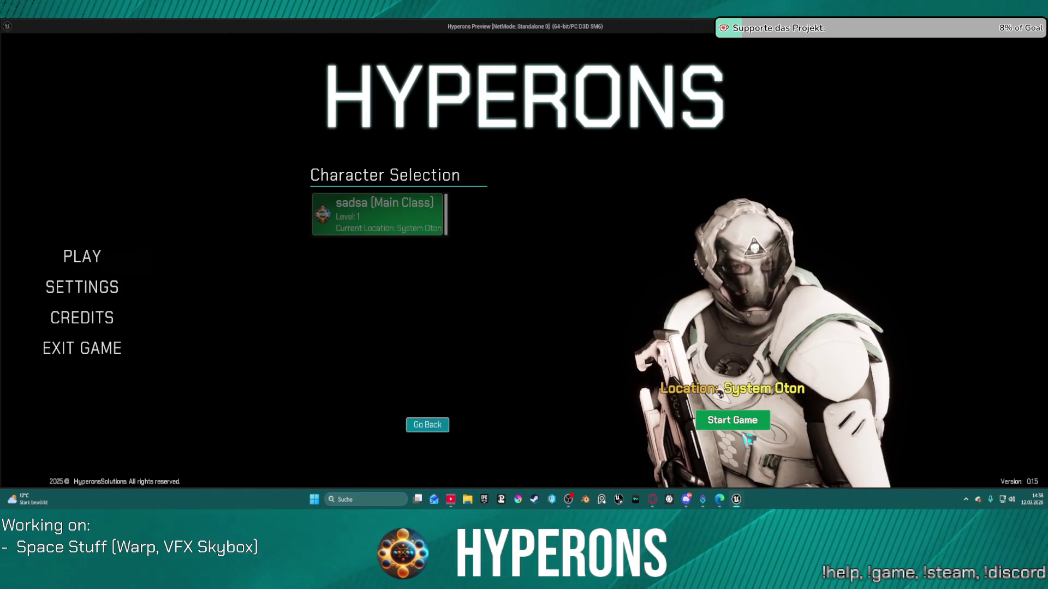
{"action": "left_click", "coordinate": [763, 426]}
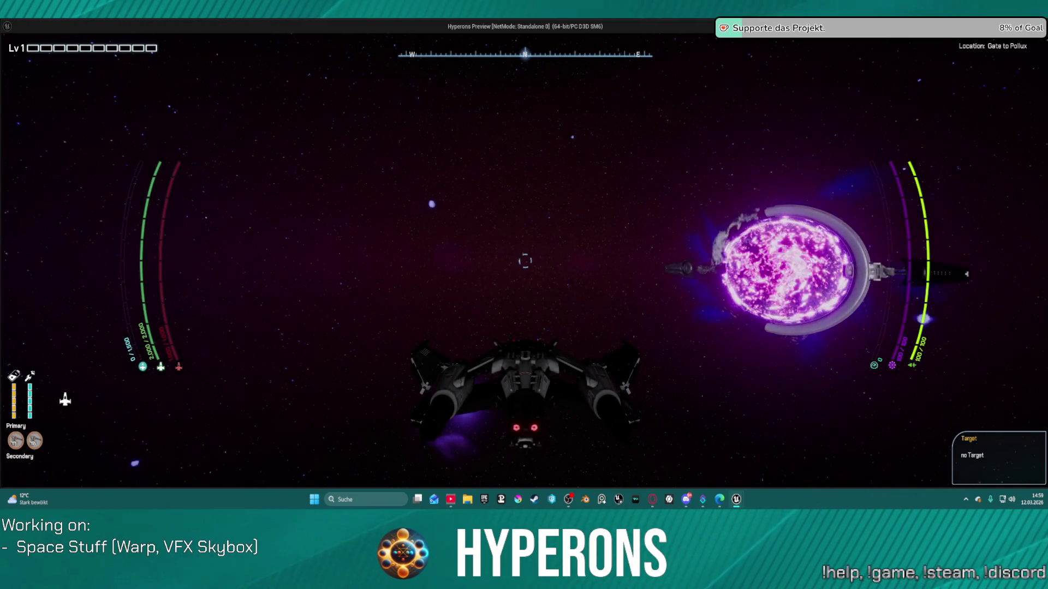
{"action": "key", "text": "w"}
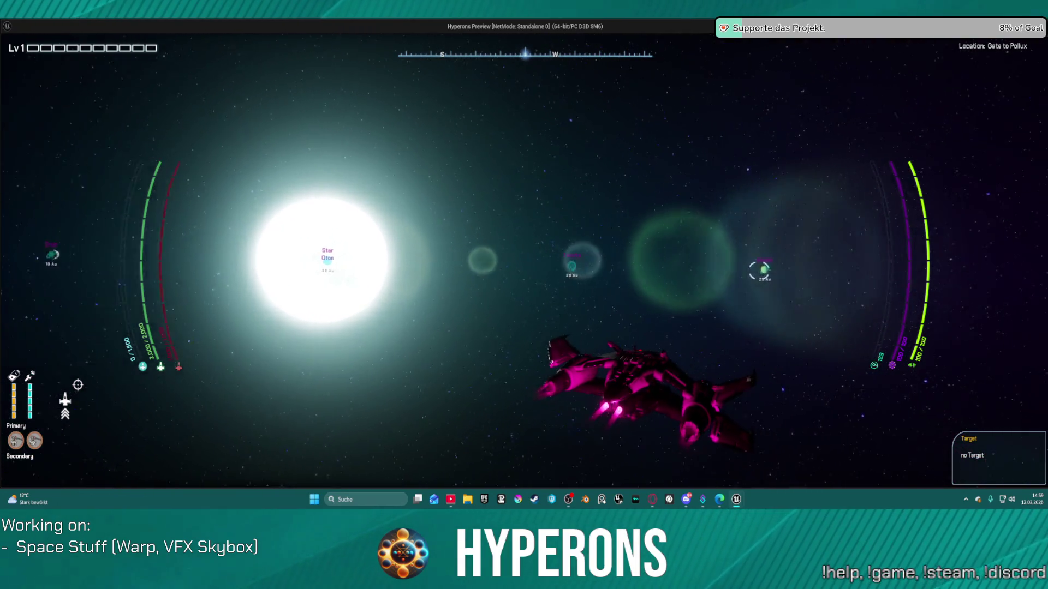
{"action": "key", "text": "w"}
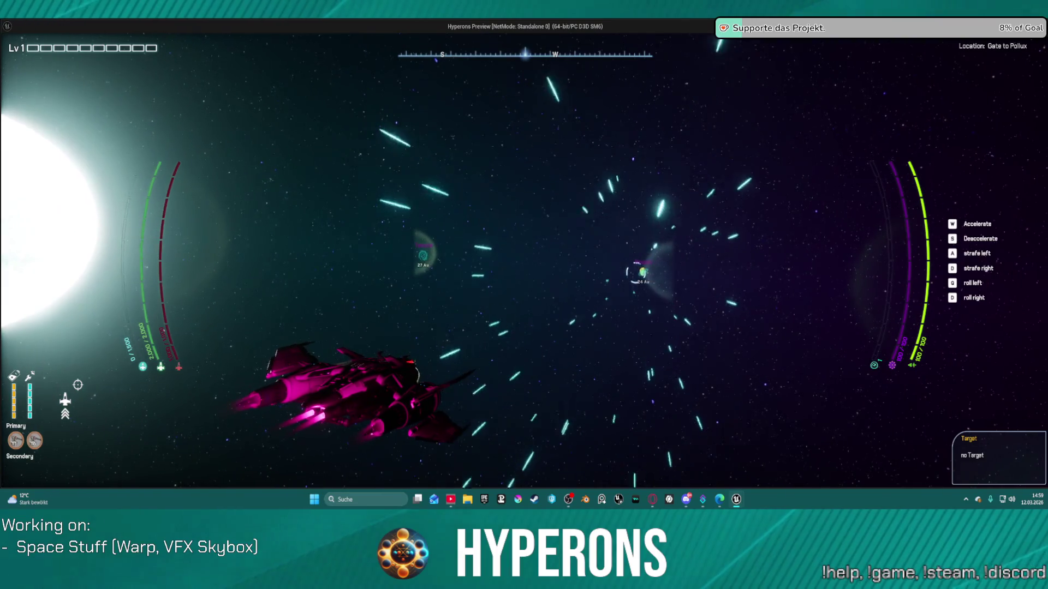
{"action": "key", "text": "w"}
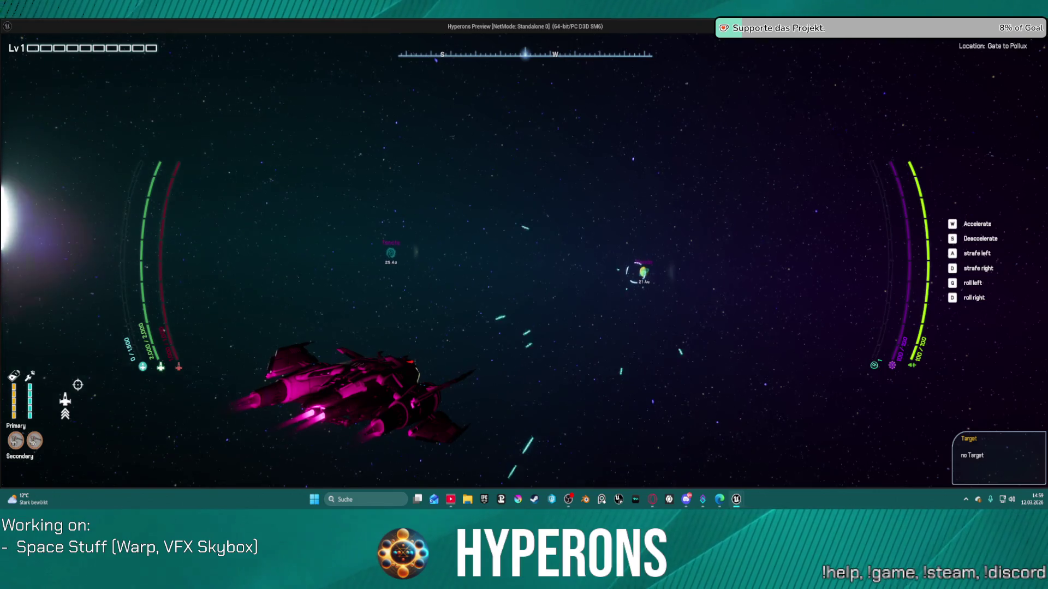
{"action": "key", "text": "w"}
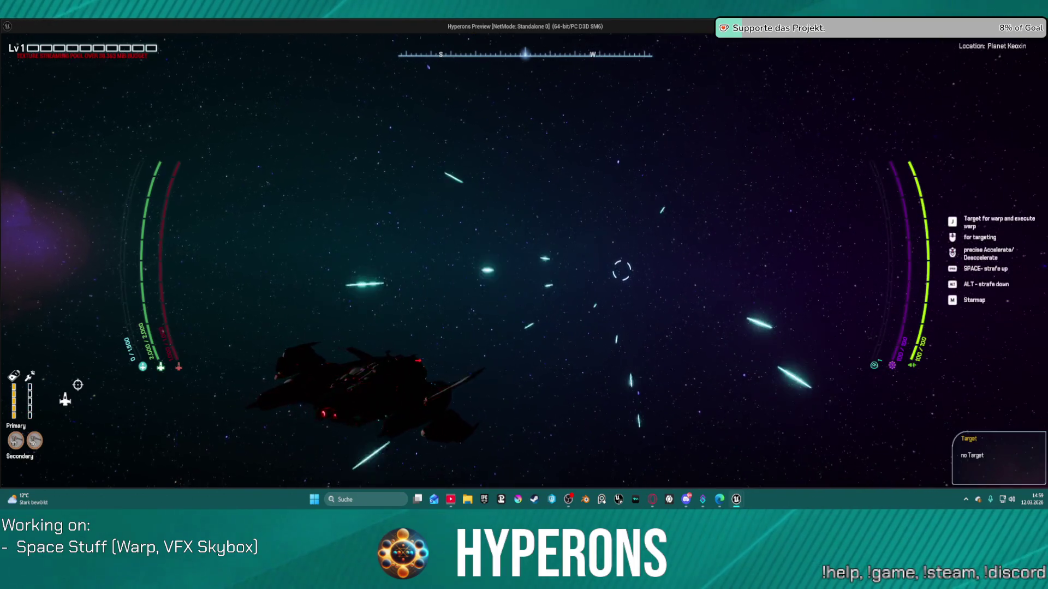
{"action": "key", "text": "Escape"}
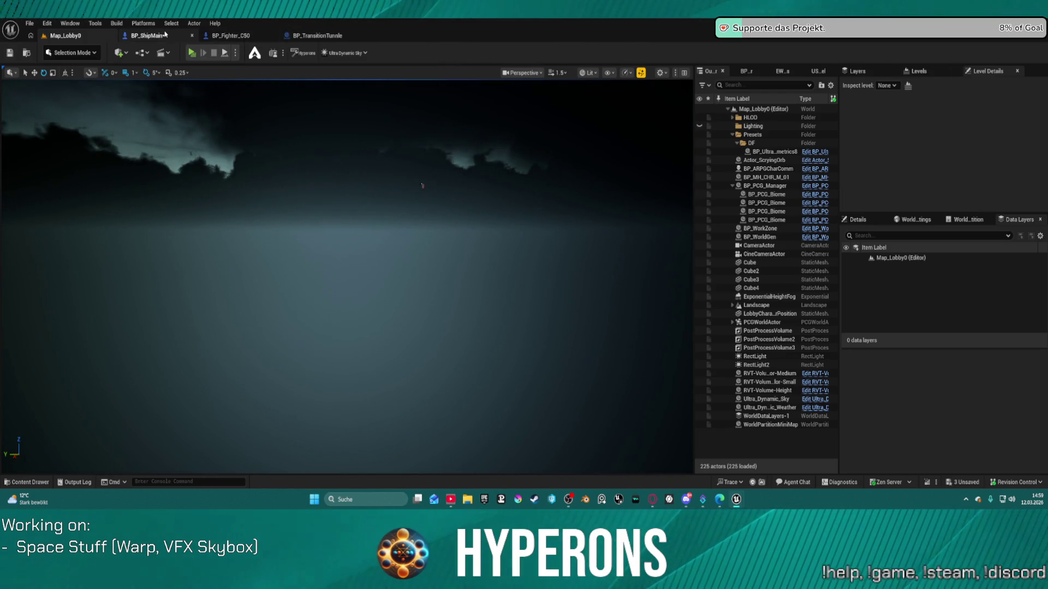
{"action": "left_click", "coordinate": [165, 34]}
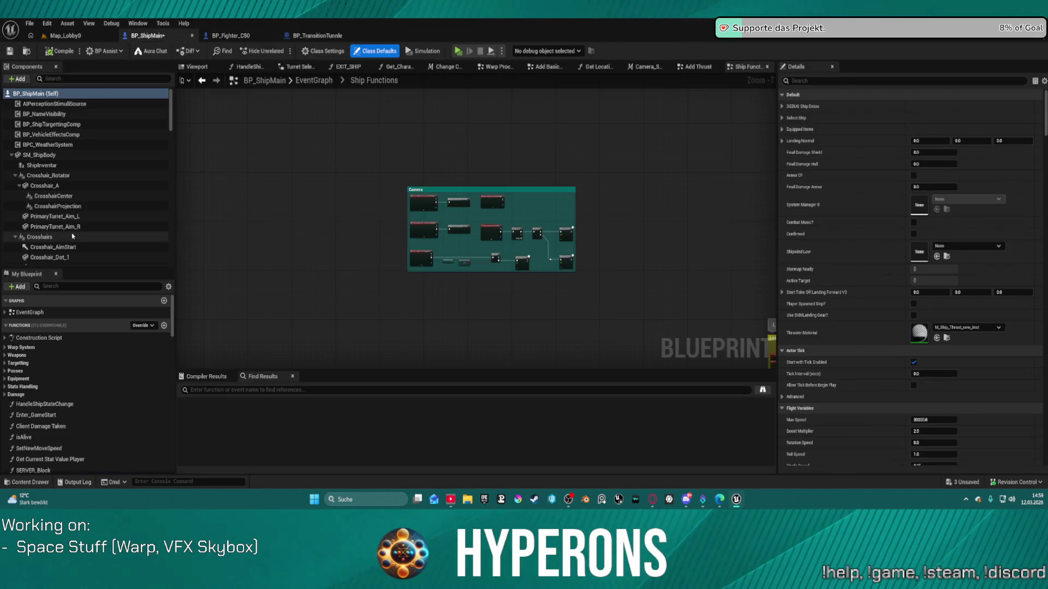
- Search BP_ShipMain's components for 'niagr' to locate the NS_ShipWarp warp effect
{"action": "scroll", "coordinate": [115, 186], "scroll_direction": "down", "scroll_amount": 3}
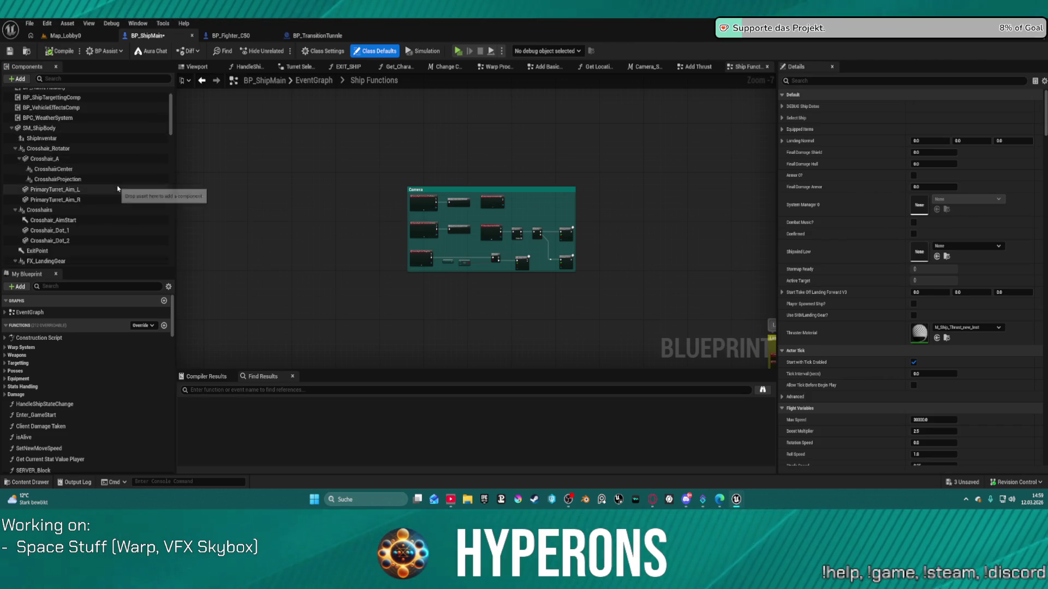
{"action": "scroll", "coordinate": [118, 189], "scroll_direction": "down", "scroll_amount": 3}
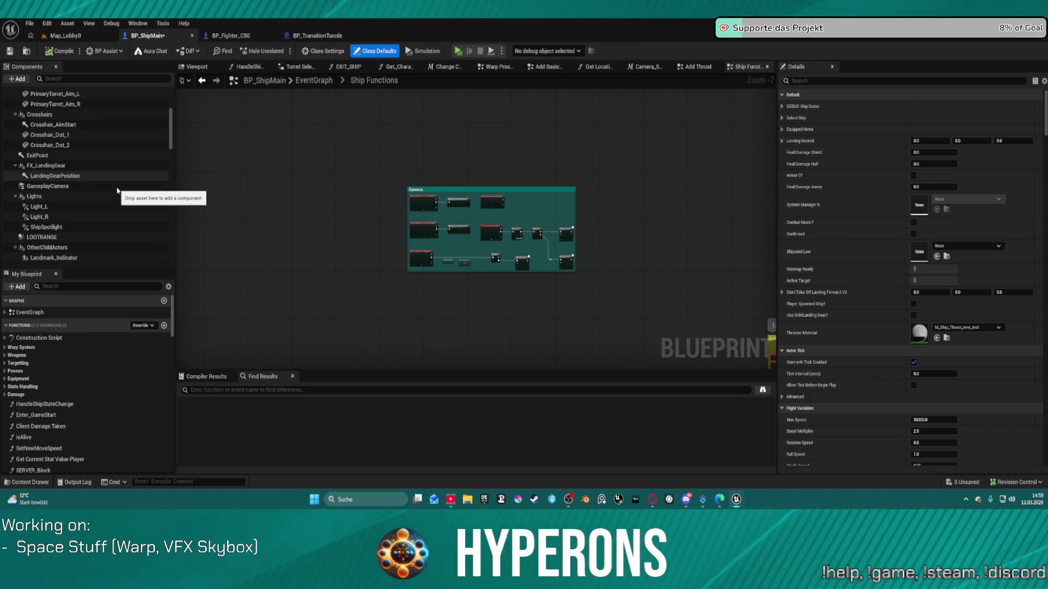
{"action": "left_click", "coordinate": [74, 82]}
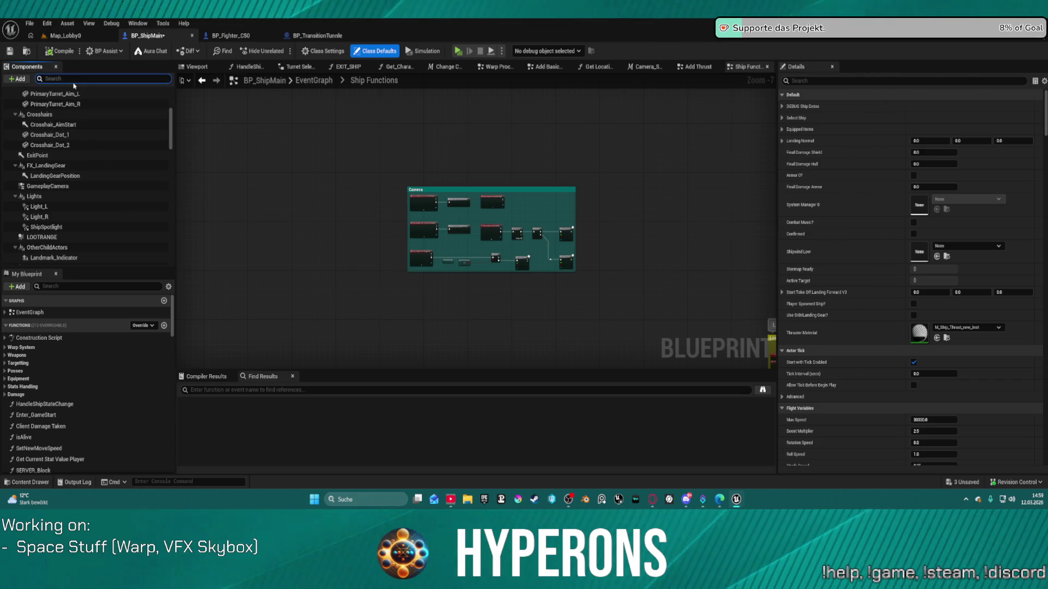
{"action": "type", "text": "niag"}
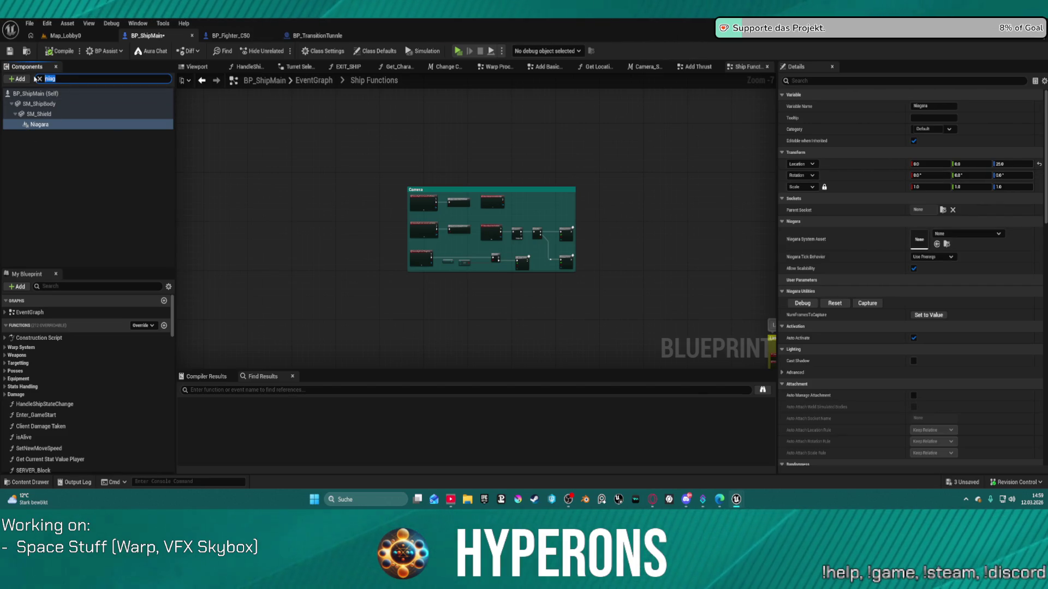
{"action": "type", "text": "war"}
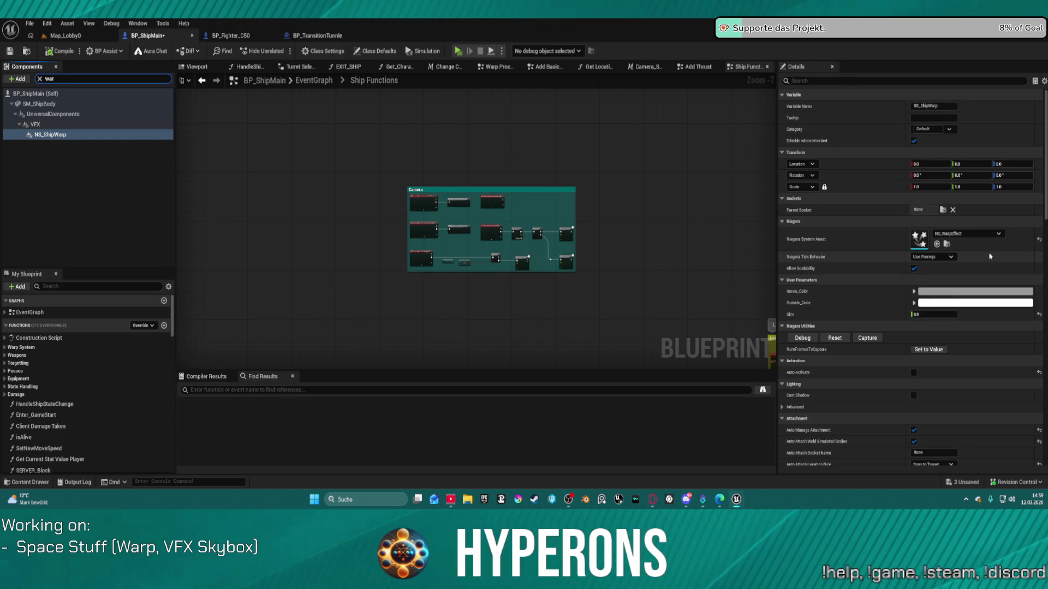
- Disable Auto Manage Attachment on NS_ShipWarp, toggle Allow Scalability, compile, and launch the game
{"action": "scroll", "coordinate": [975, 257], "scroll_direction": "down", "scroll_amount": 3}
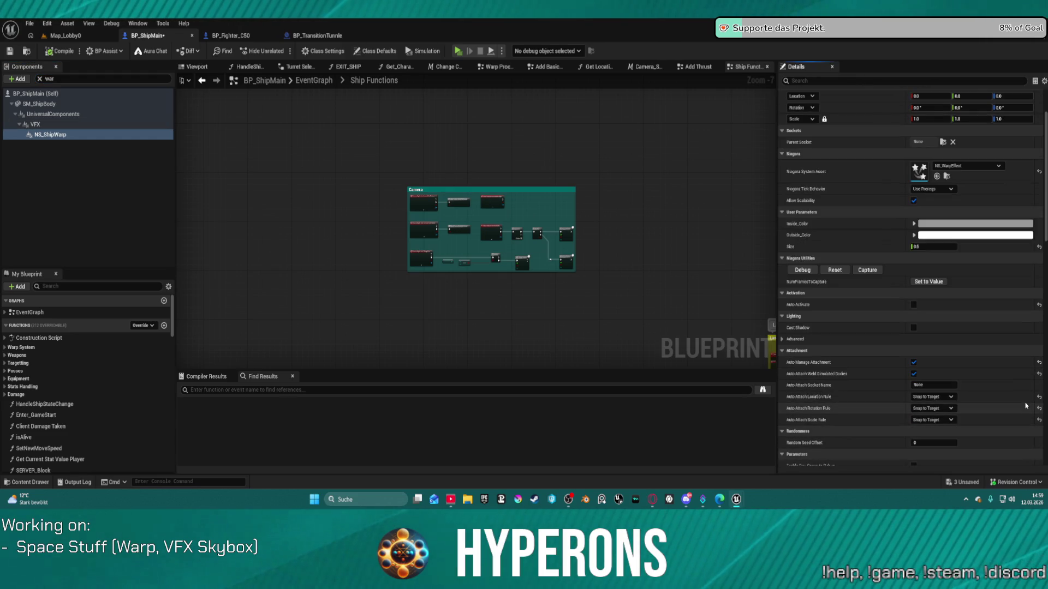
{"action": "left_click", "coordinate": [1038, 364]}
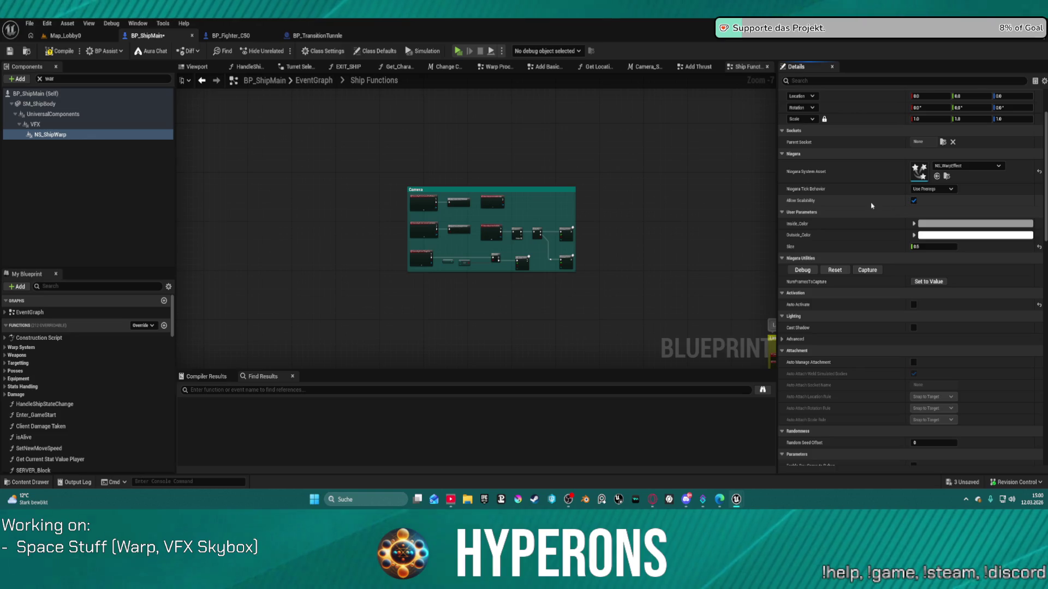
{"action": "mouse_move", "coordinate": [809, 203]}
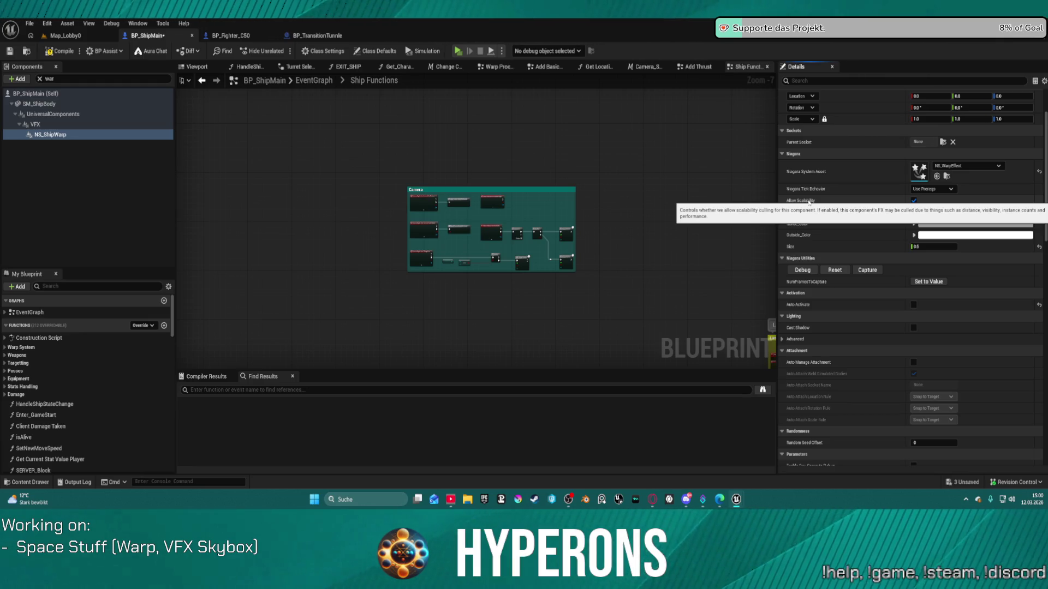
{"action": "left_click", "coordinate": [914, 201]}
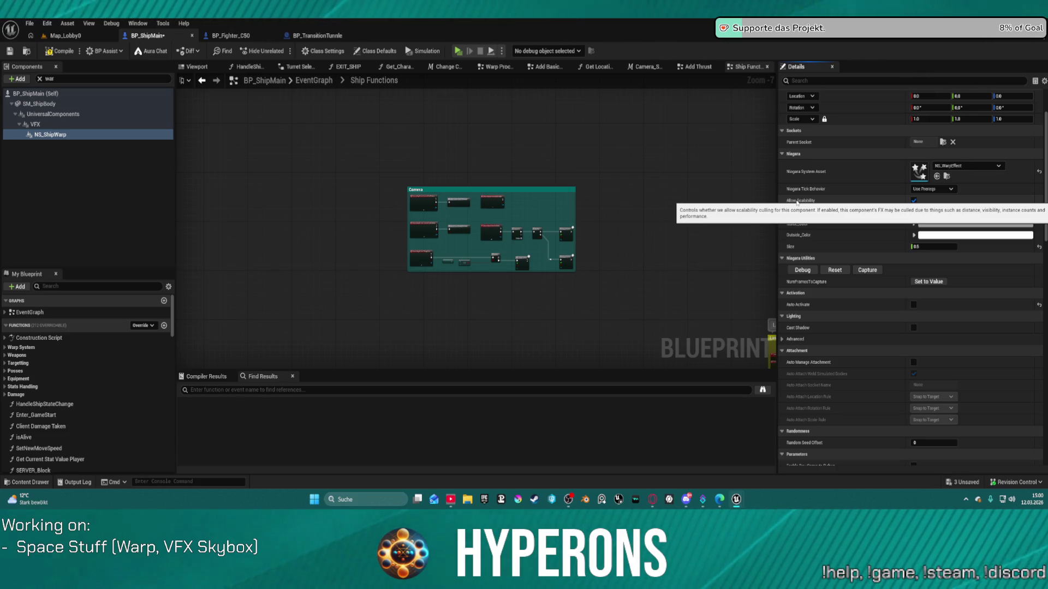
{"action": "left_click", "coordinate": [914, 201]}
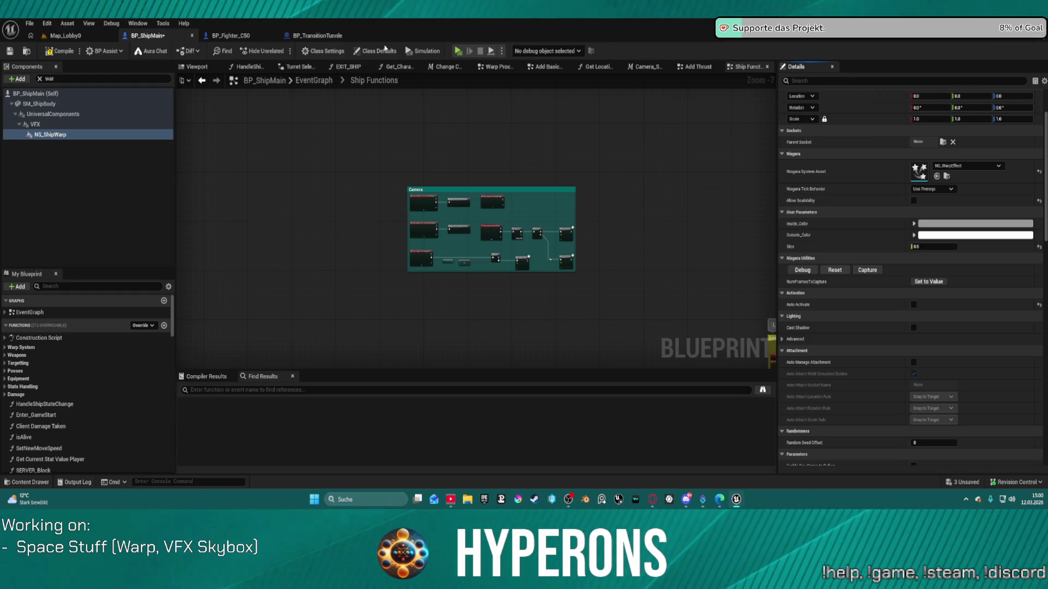
{"action": "key", "text": "F7"}
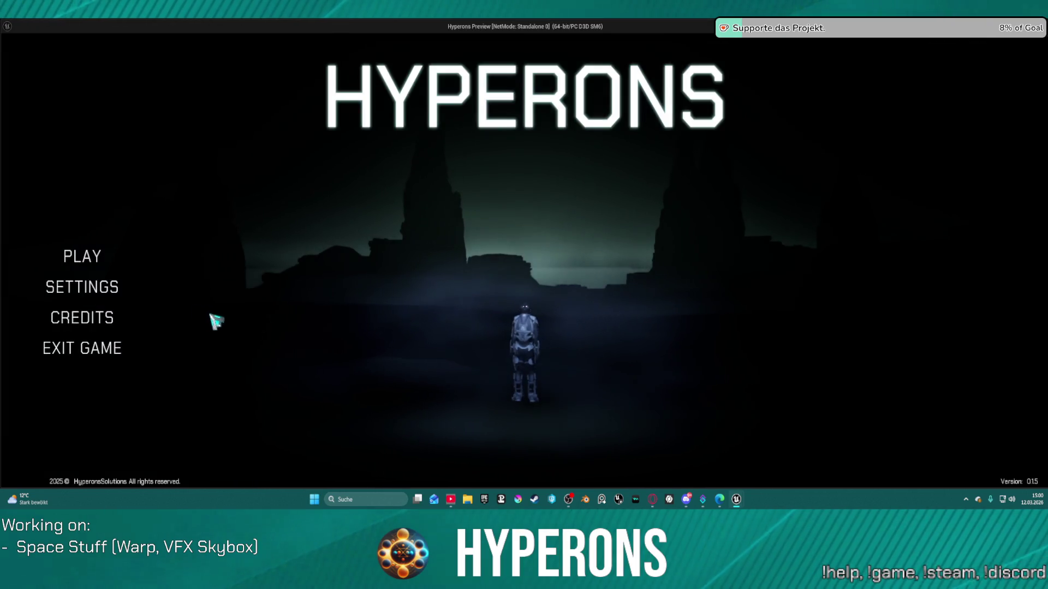
{"action": "left_click", "coordinate": [73, 255]}
- Start the game with the existing character and fly the ship away from the gate
{"action": "left_click", "coordinate": [355, 221]}
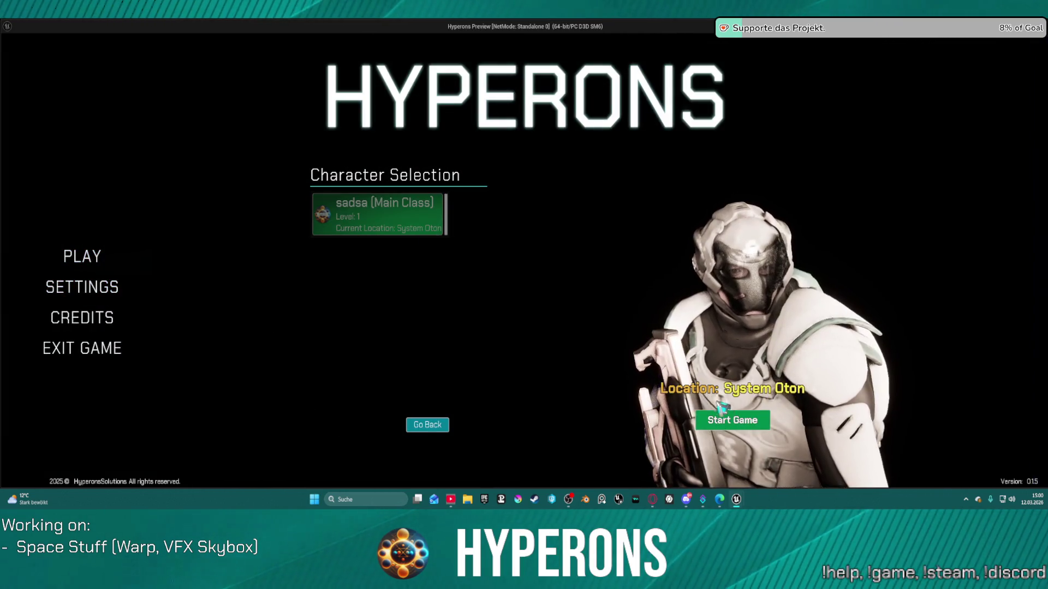
{"action": "left_click", "coordinate": [738, 429]}
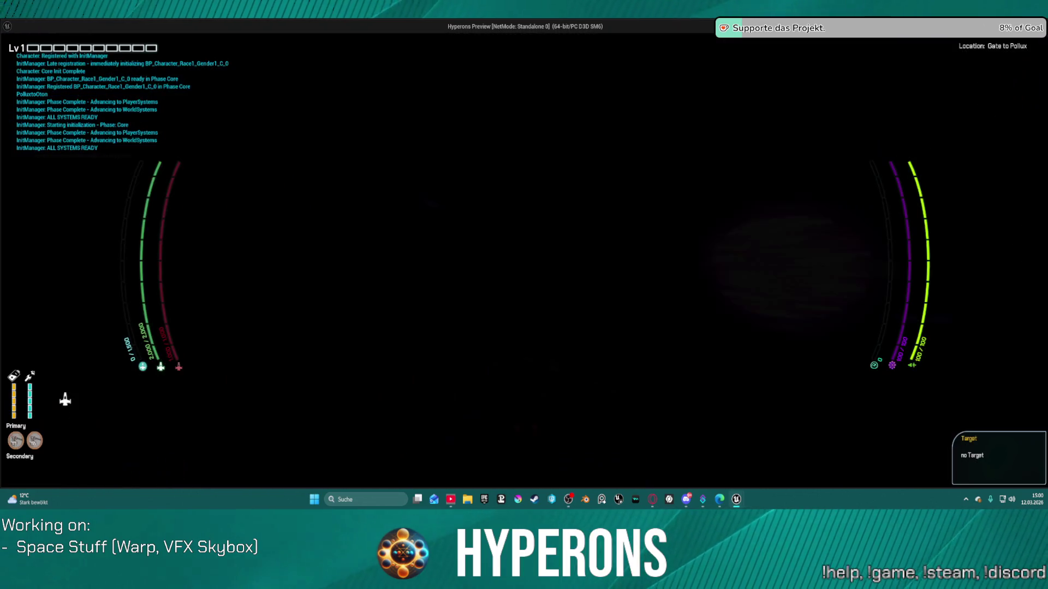
{"action": "key", "text": "w"}
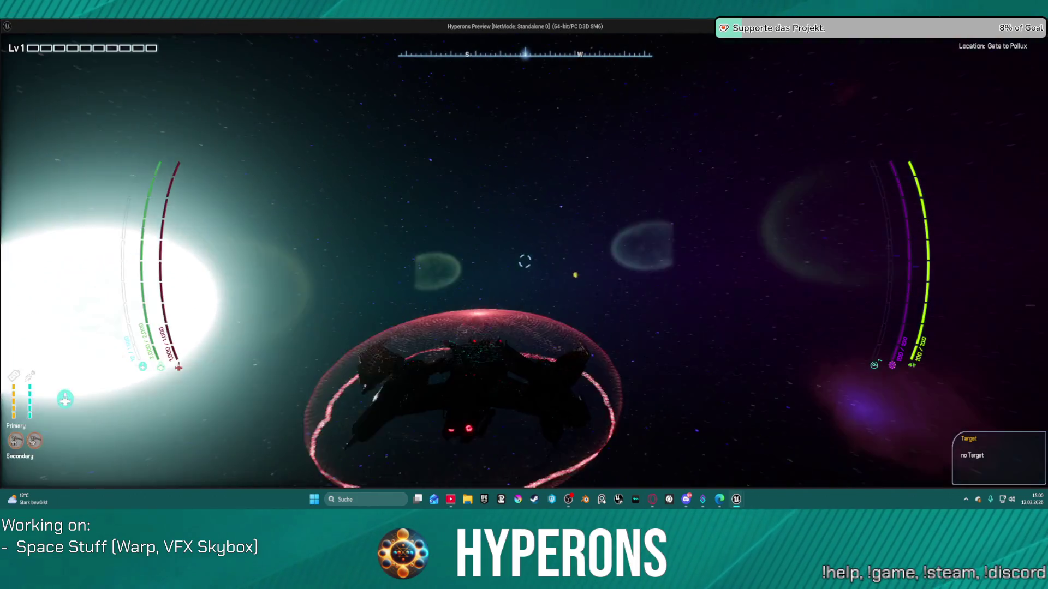
{"action": "key", "text": "w"}
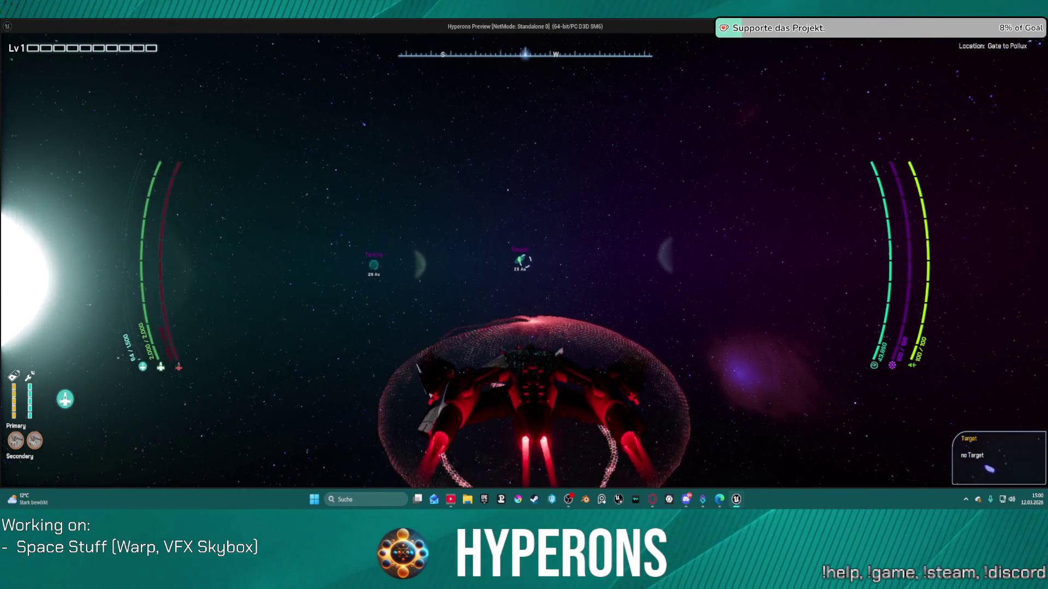
- Target Keoxin, calibrate the hyper drive for warp, then quit back to the editor
{"action": "key", "text": "t"}
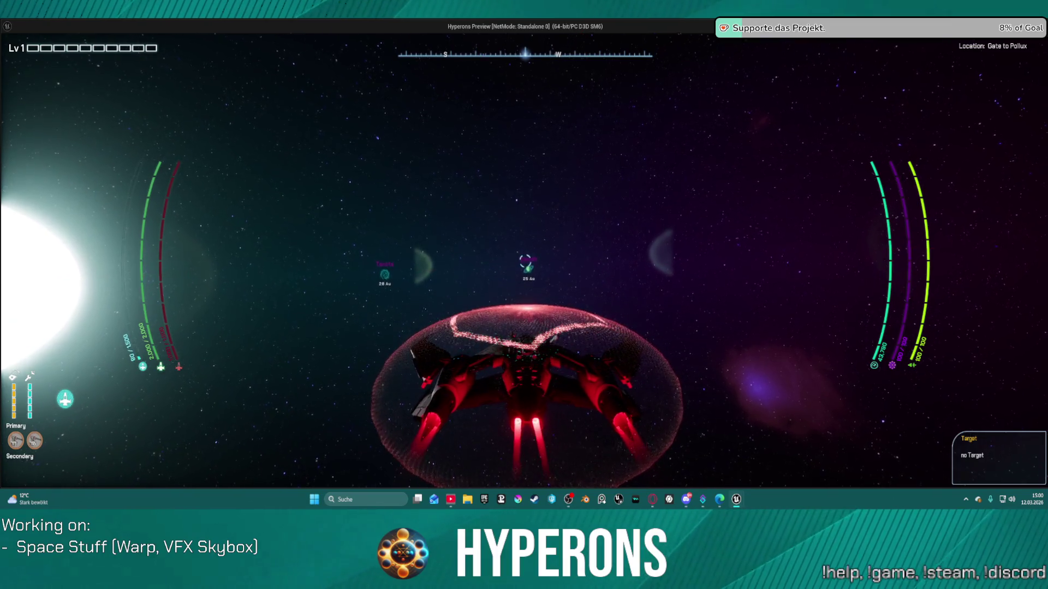
{"action": "key", "text": "j"}
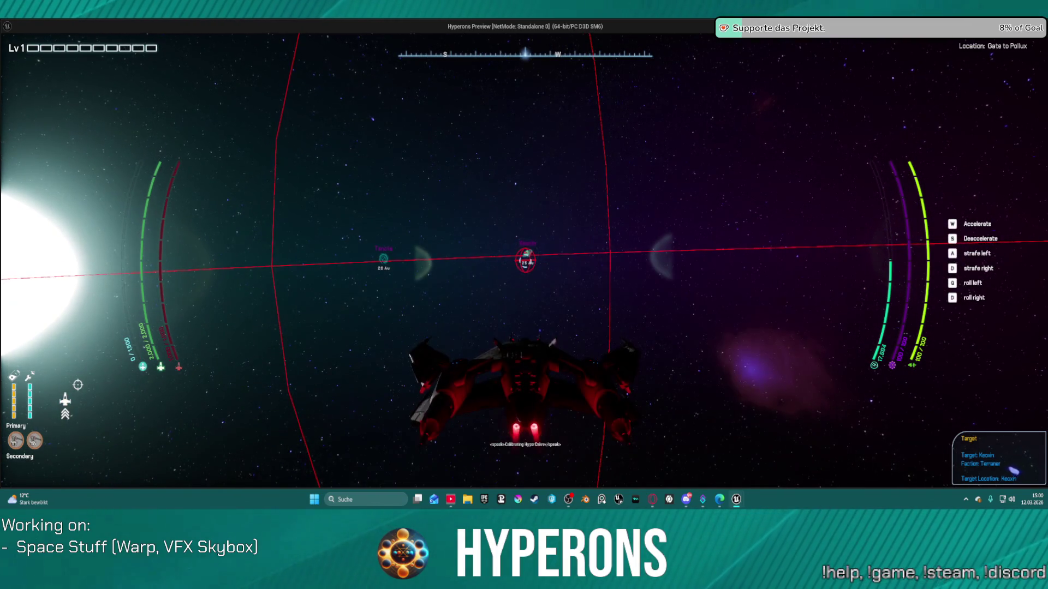
{"action": "key", "text": "t"}
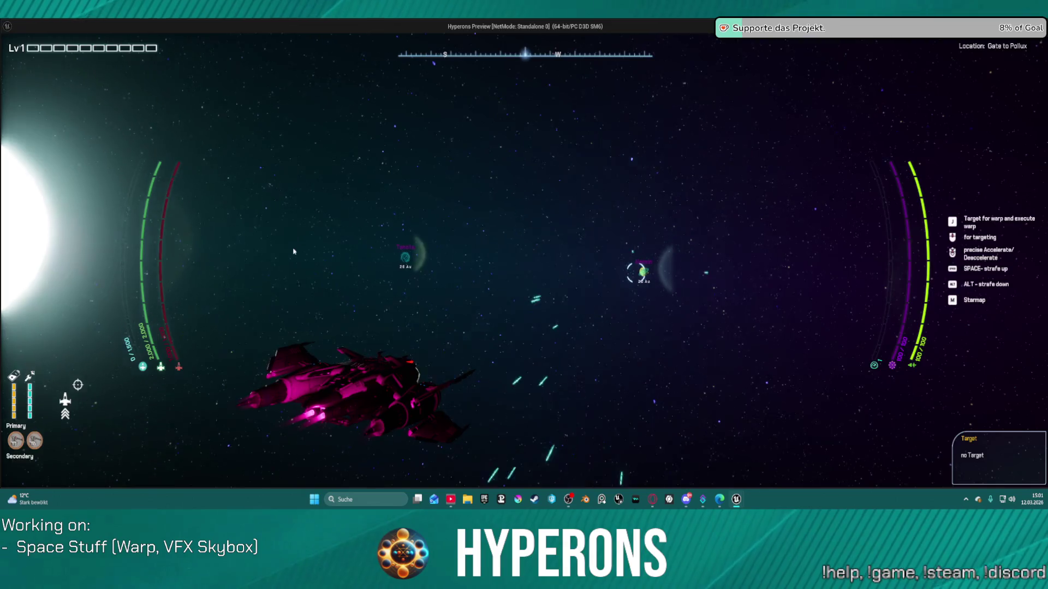
{"action": "key", "text": "Escape"}
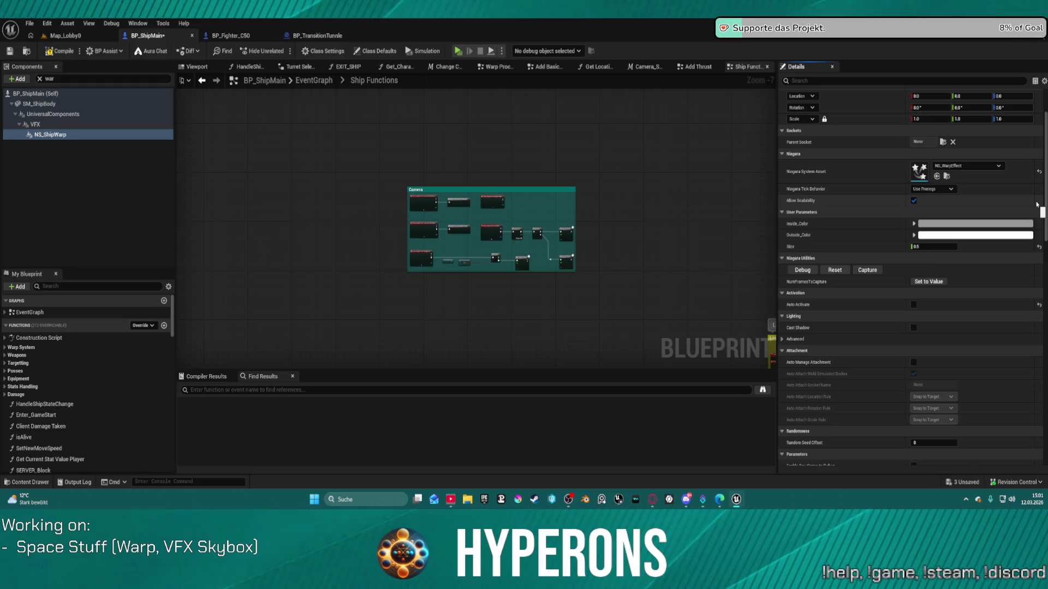
{"action": "left_click", "coordinate": [932, 189]}
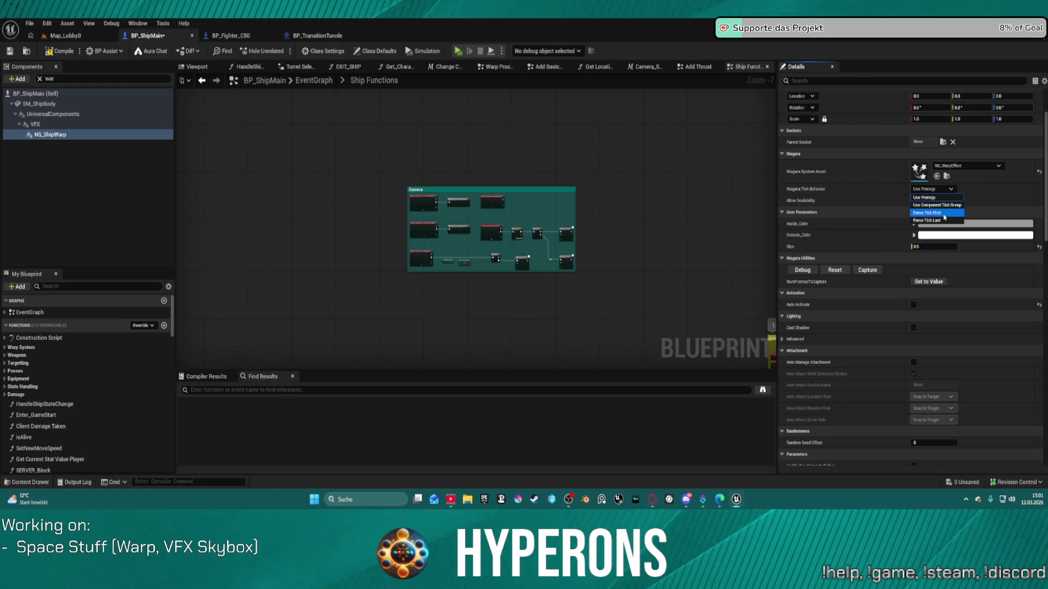
- Set NS_ShipWarp's tick behavior to Force Tick First, compile, and relaunch the game
{"action": "left_click", "coordinate": [940, 213]}
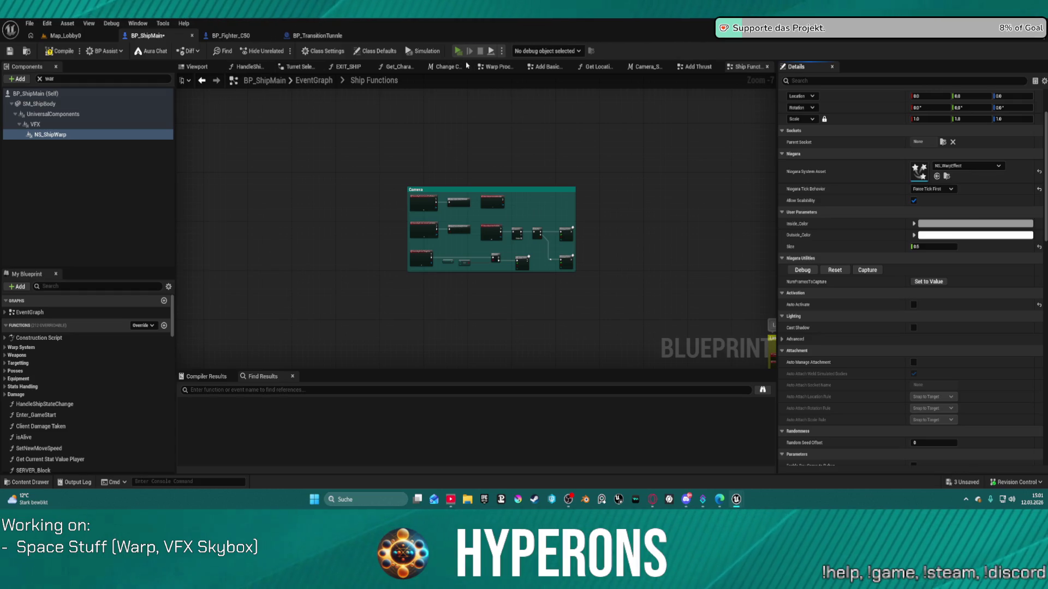
{"action": "key", "text": "F7"}
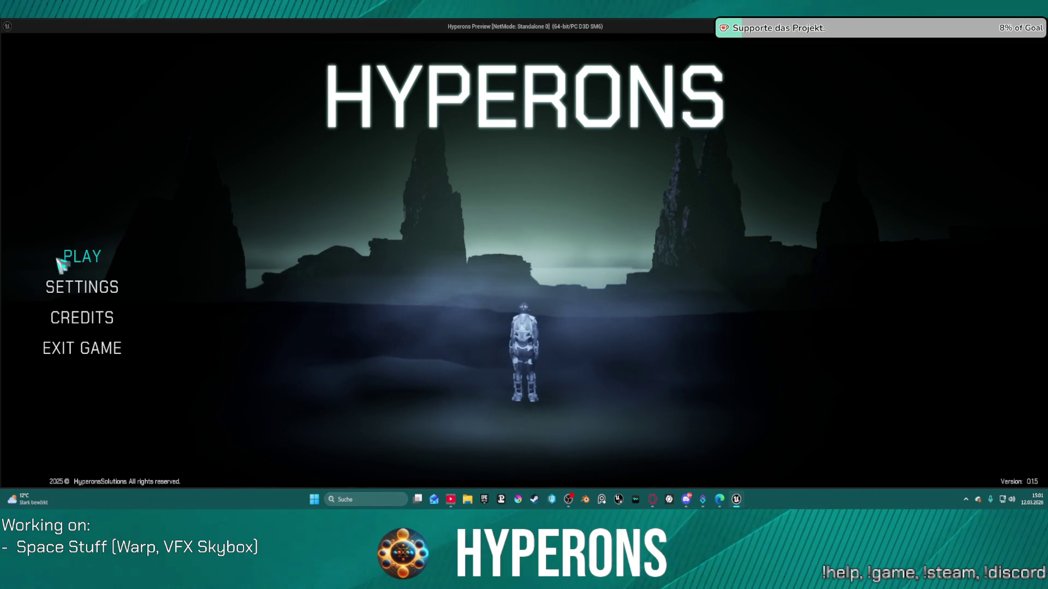
{"action": "left_click", "coordinate": [68, 255]}
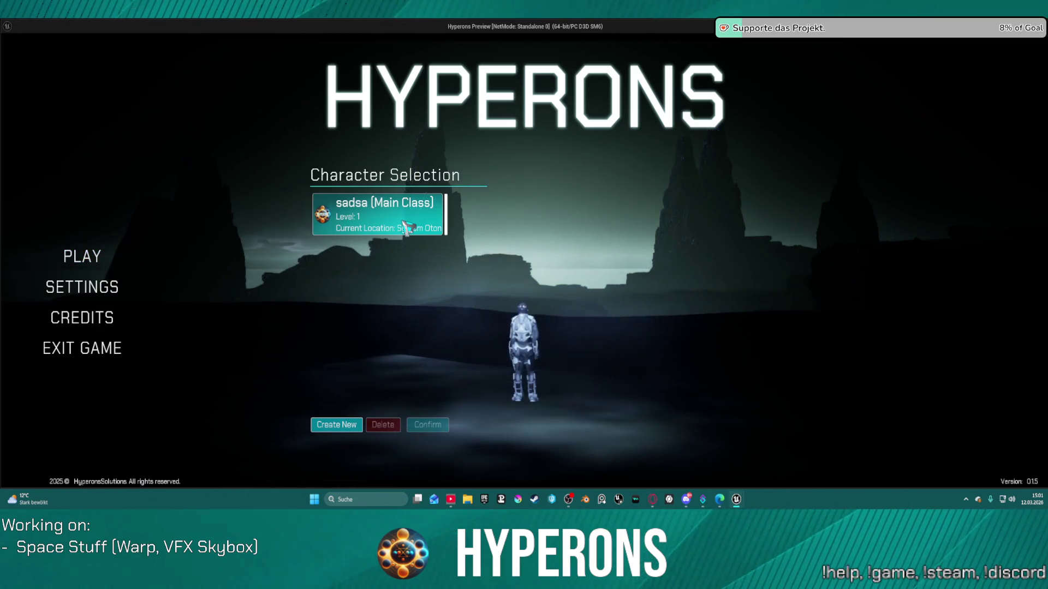
- Start the game with the existing character, steer the ship left, then return to the editor
{"action": "left_click", "coordinate": [406, 227]}
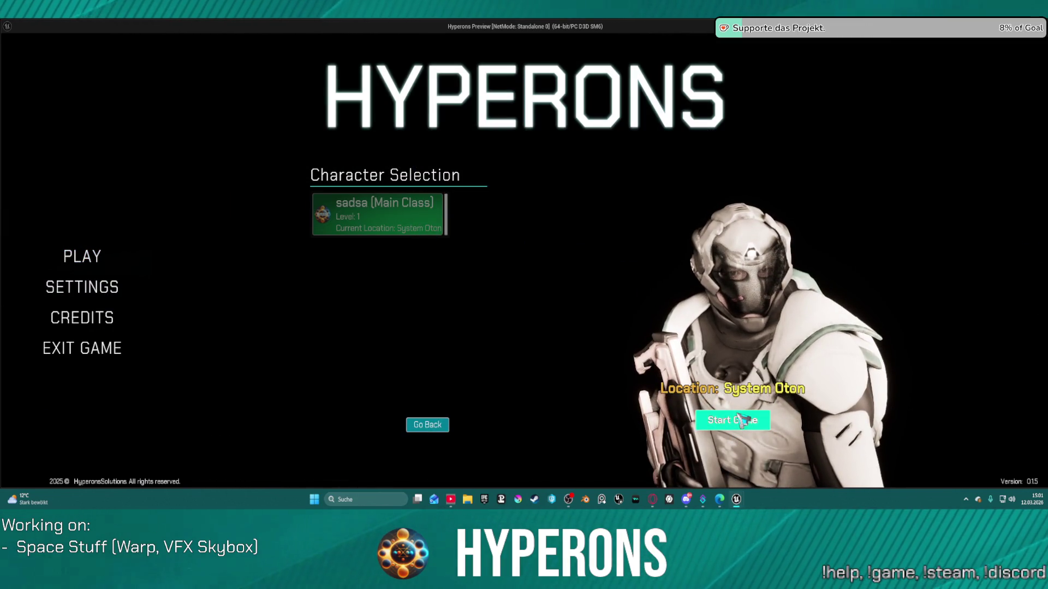
{"action": "left_click", "coordinate": [743, 421]}
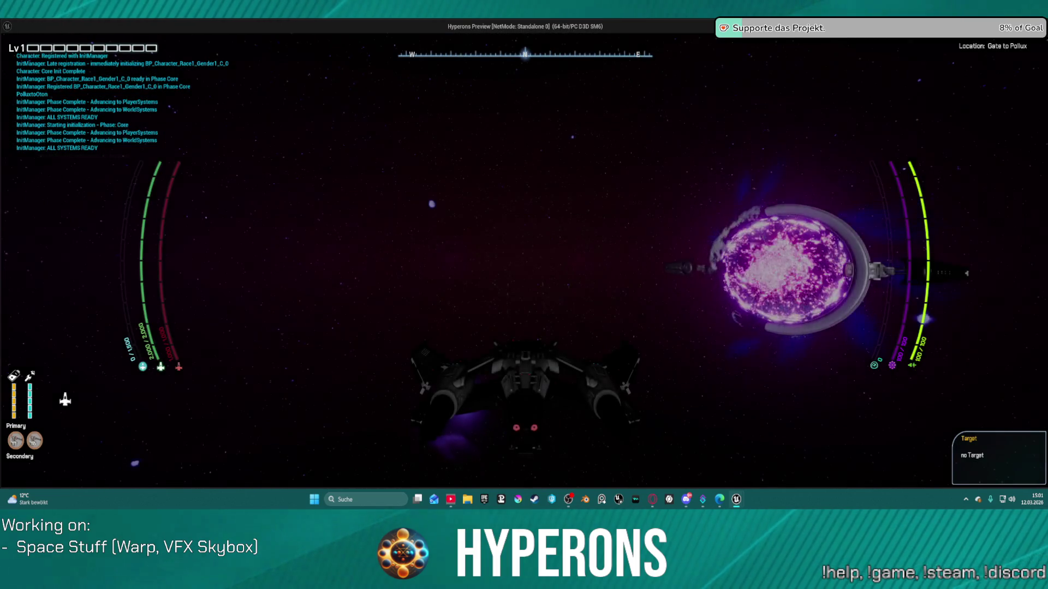
{"action": "key", "text": "a"}
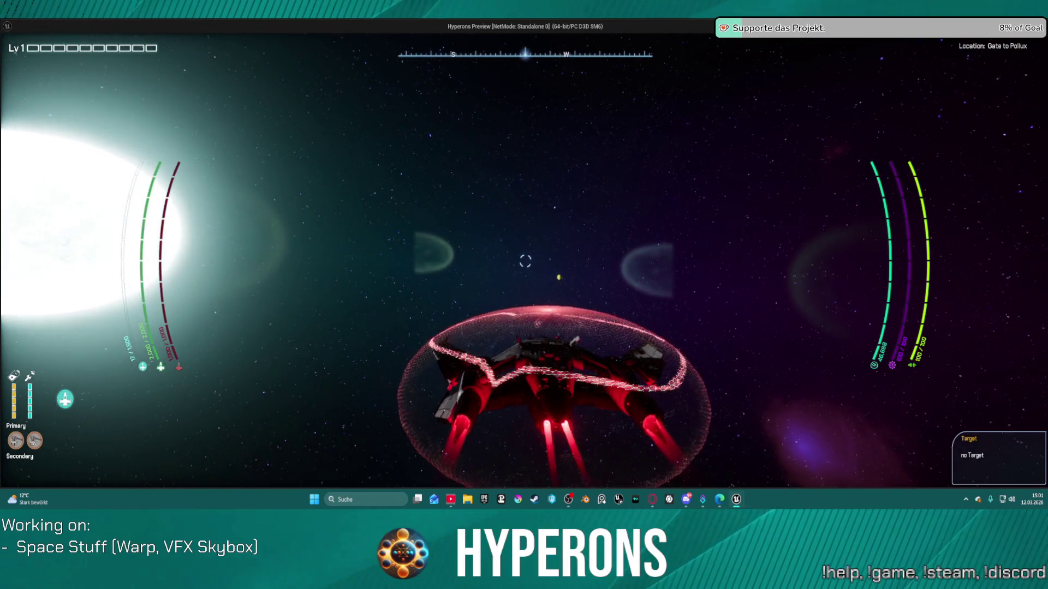
{"action": "key", "text": "alt+Tab"}
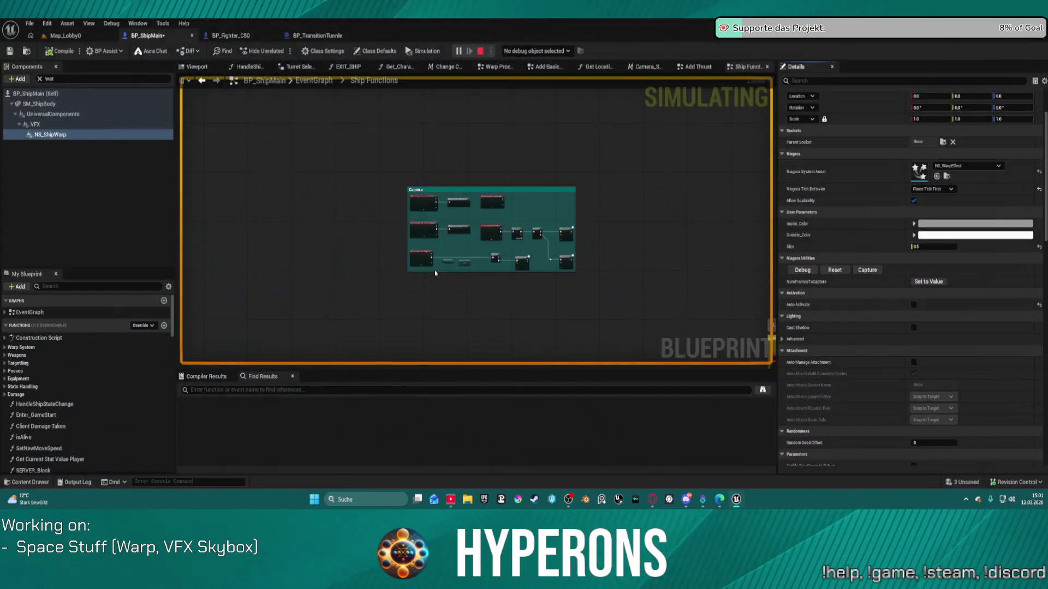
- Stop the simulation and relaunch the game from the Map_Lobby0 level
{"action": "key", "text": "Escape"}
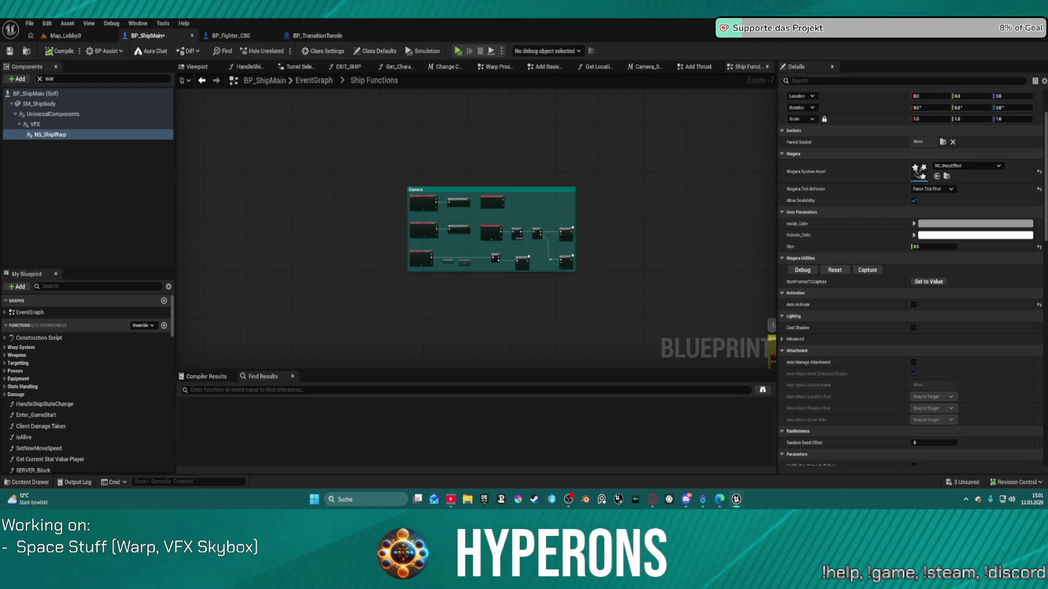
{"action": "left_click", "coordinate": [64, 35]}
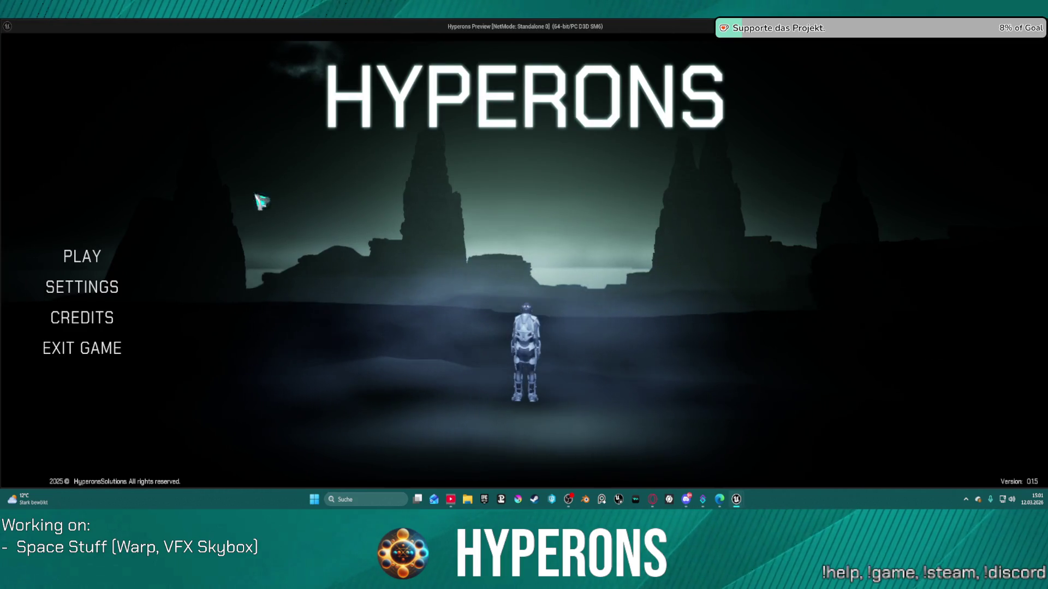
{"action": "left_click", "coordinate": [90, 256]}
- Fly in with the existing character, lock onto Keoxn, warp, then close the game
{"action": "left_click", "coordinate": [386, 206]}
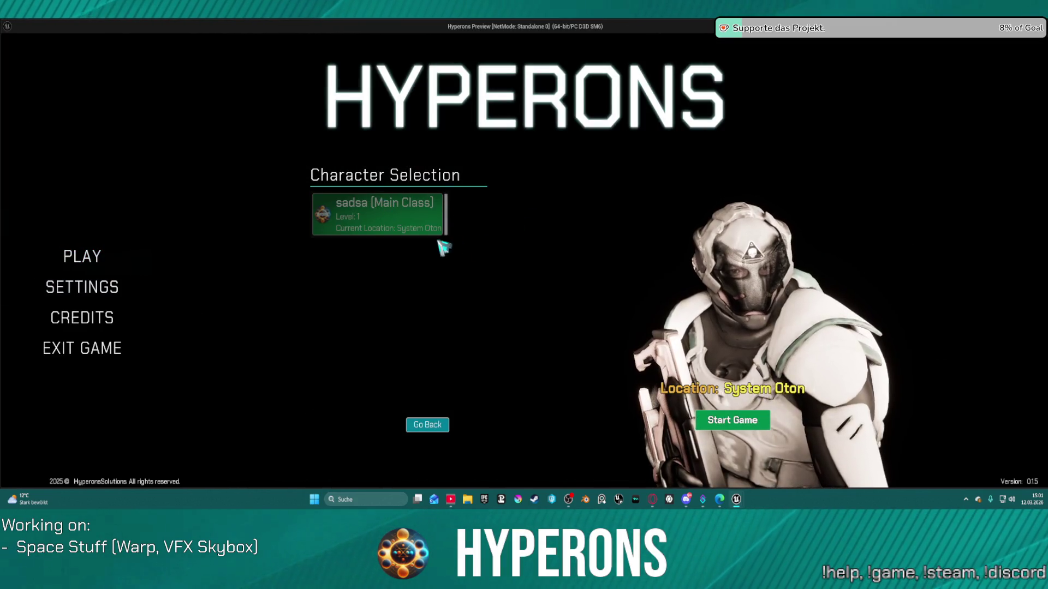
{"action": "left_click", "coordinate": [760, 425]}
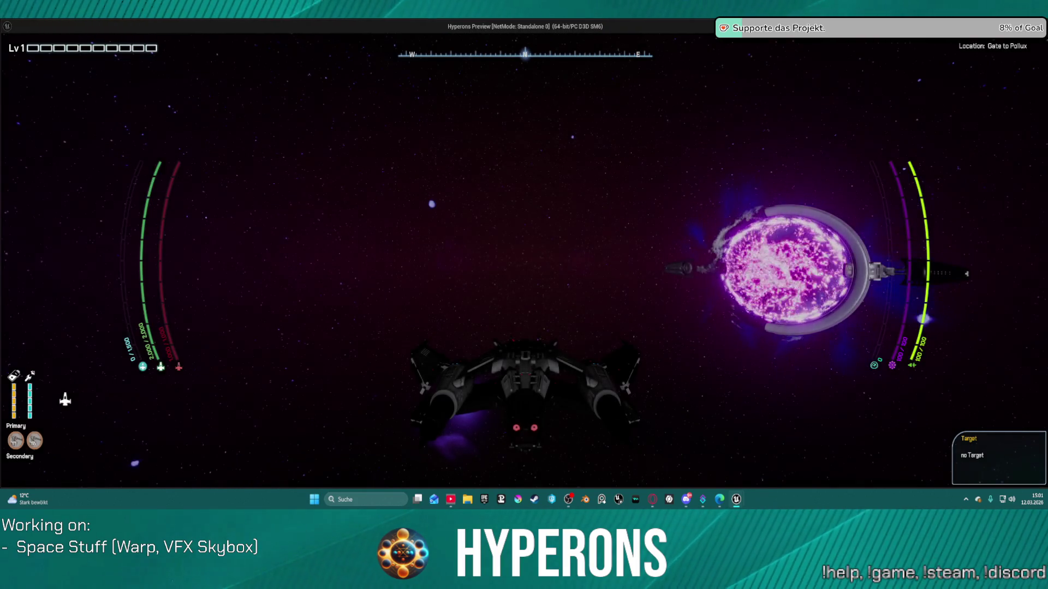
{"action": "key", "text": "a"}
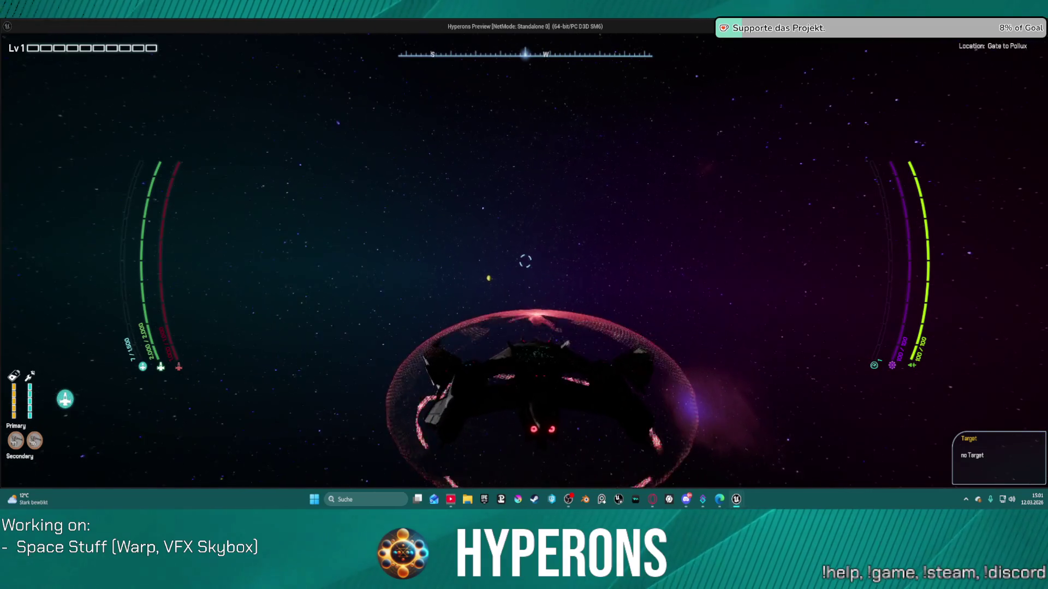
{"action": "key", "text": "t"}
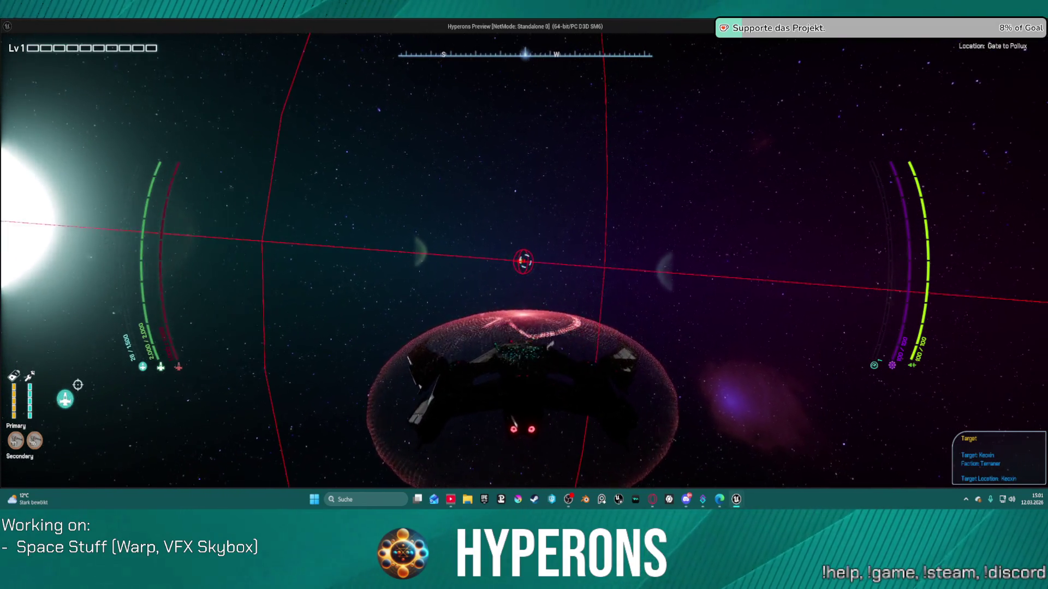
{"action": "key", "text": "j"}
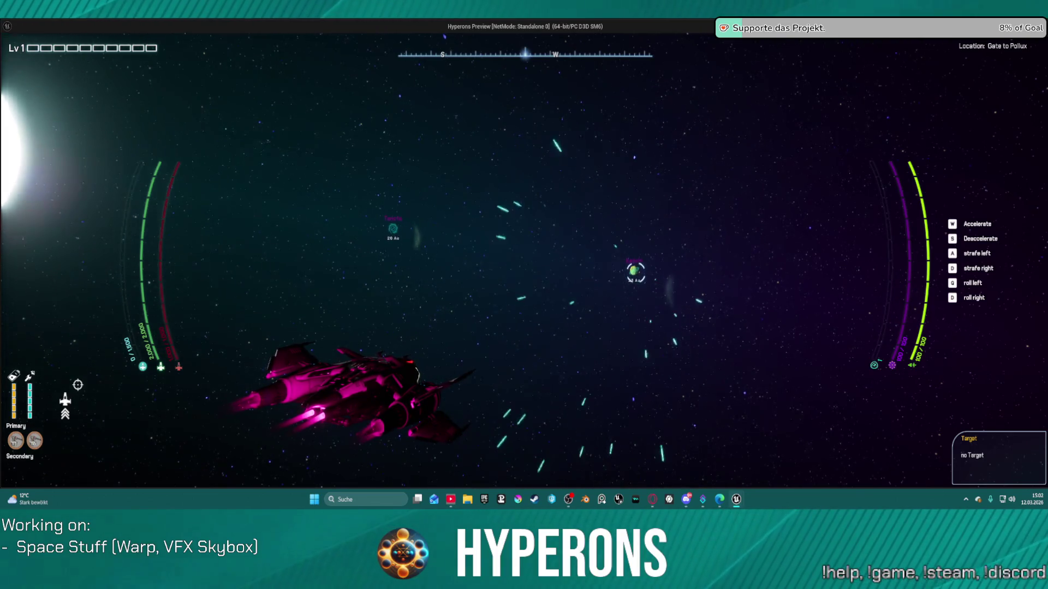
{"action": "key", "text": "Escape"}
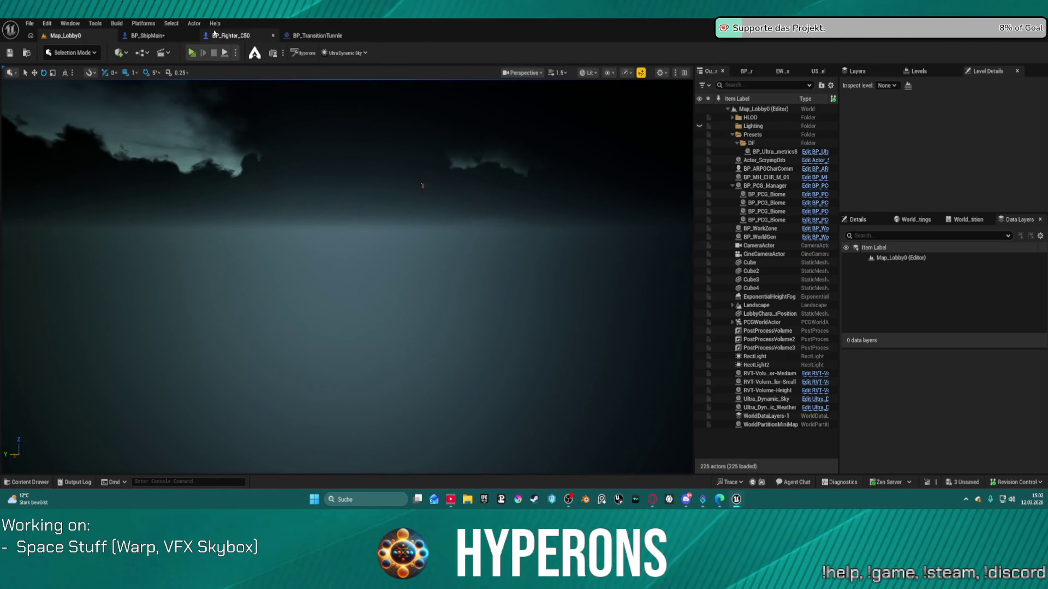
{"action": "left_click", "coordinate": [161, 36]}
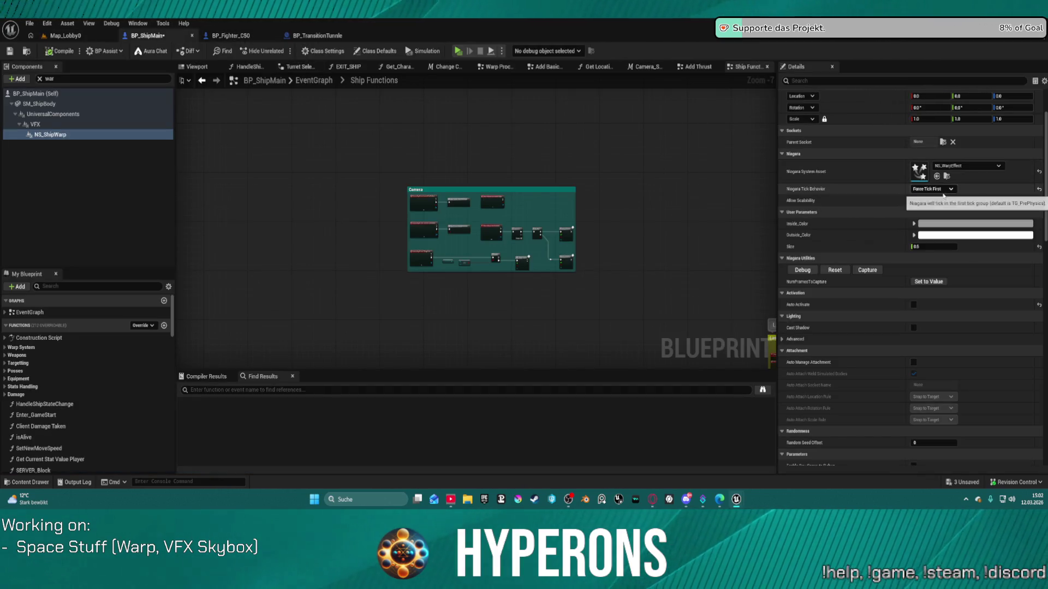
- Set NS_ShipWarp's tick behavior back to Use Prereqs and its Tick Group to Post Physics
{"action": "left_click", "coordinate": [947, 190]}
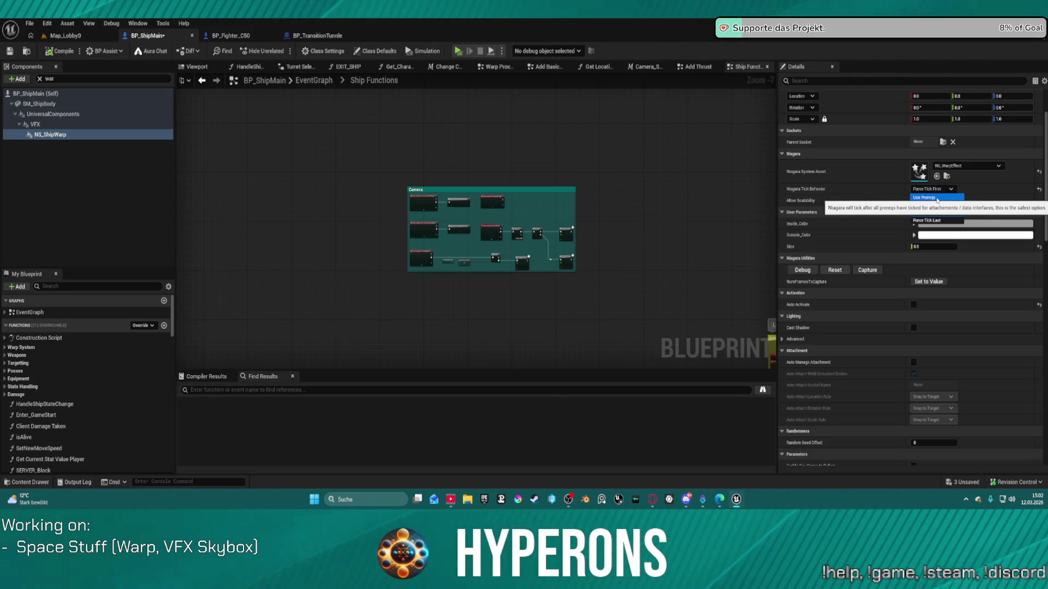
{"action": "scroll", "coordinate": [936, 201], "scroll_direction": "down", "scroll_amount": 15}
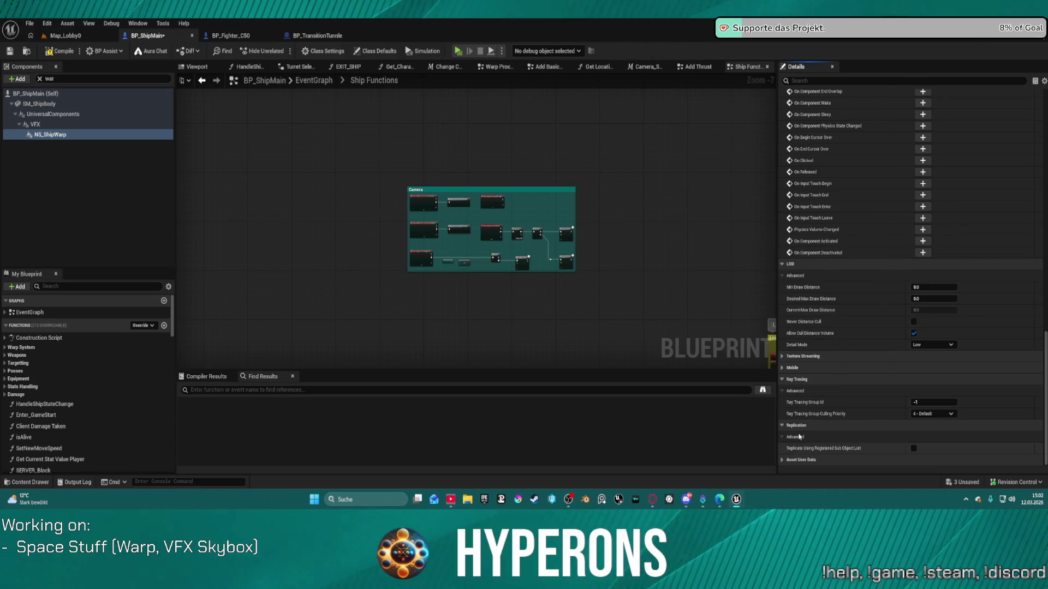
{"action": "left_click", "coordinate": [782, 357]}
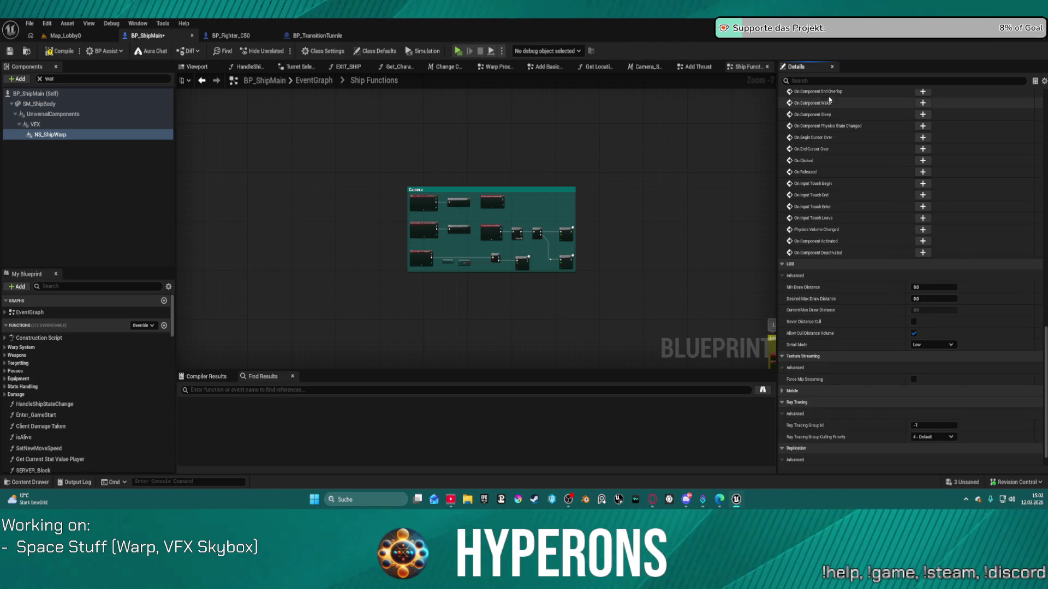
{"action": "left_click", "coordinate": [905, 81]}
{"action": "type", "text": "hck"}
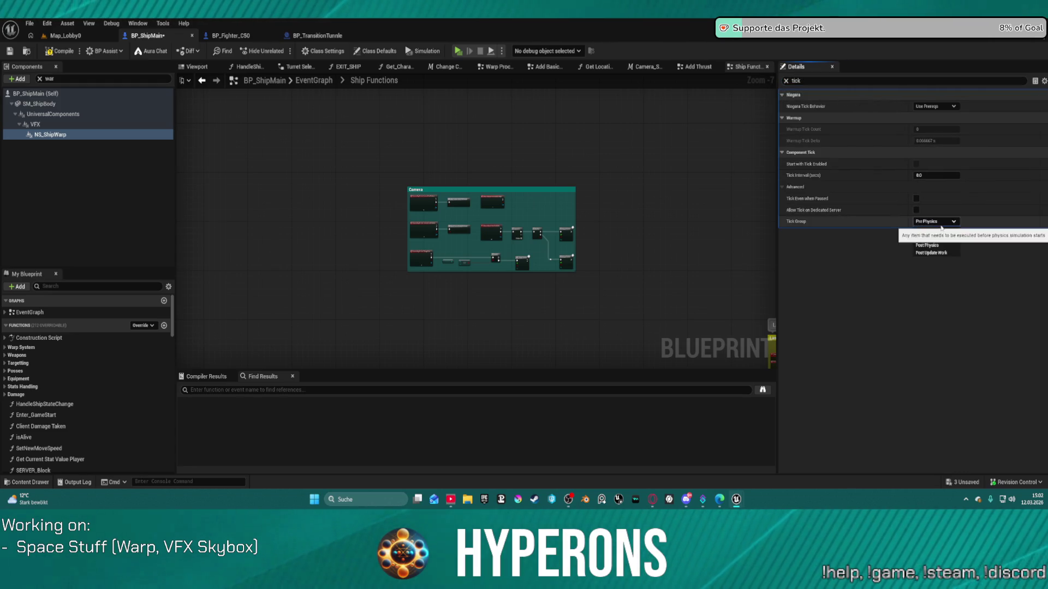
{"action": "left_click", "coordinate": [938, 246]}
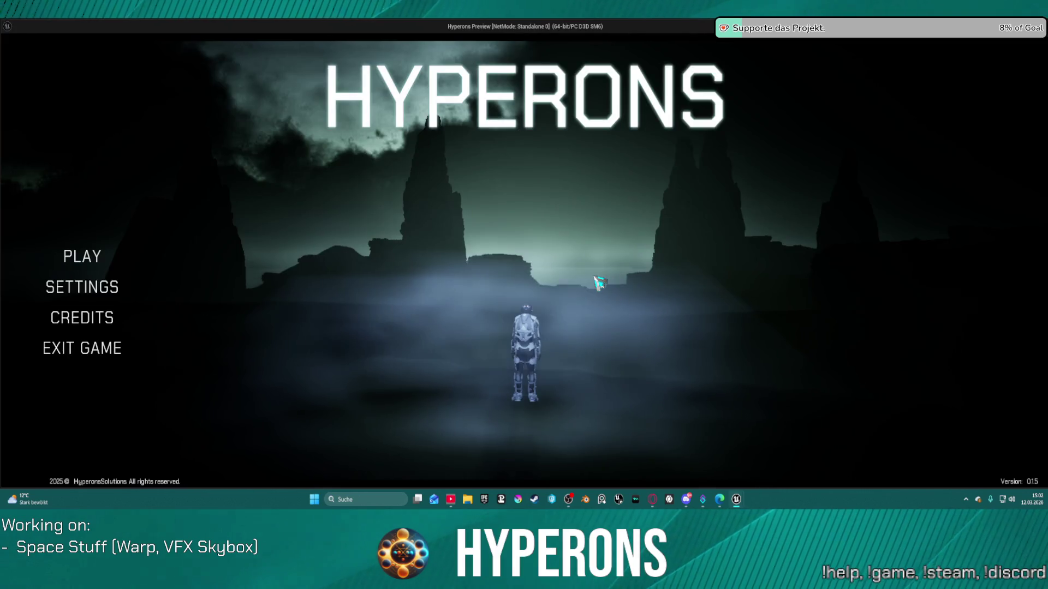
- Launch the game with the existing character, turn toward the gate, warp, then return to the editor
{"action": "left_click", "coordinate": [85, 257]}
{"action": "left_click", "coordinate": [424, 214]}
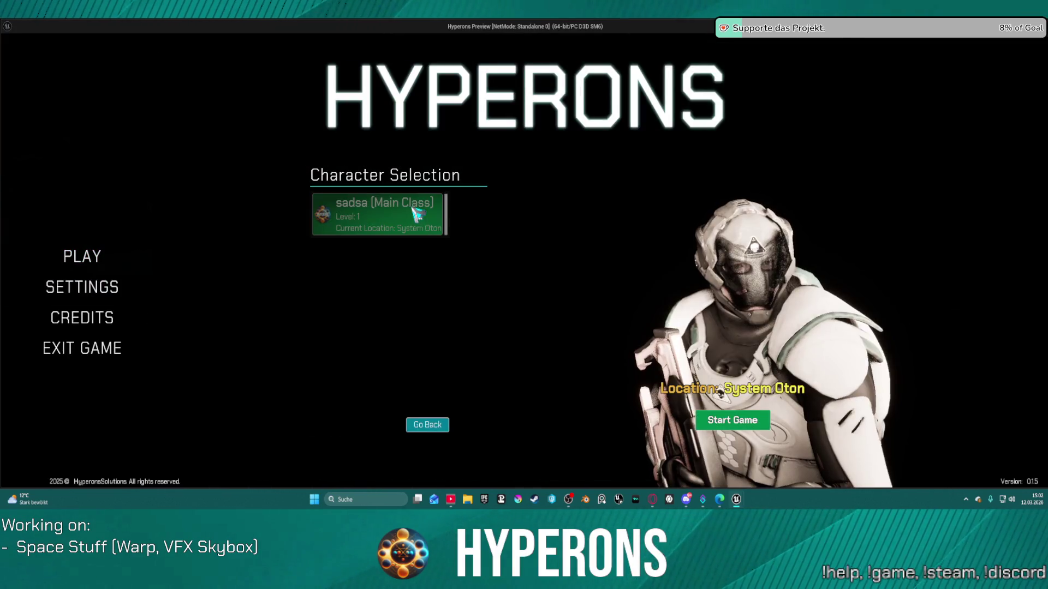
{"action": "left_click", "coordinate": [765, 425]}
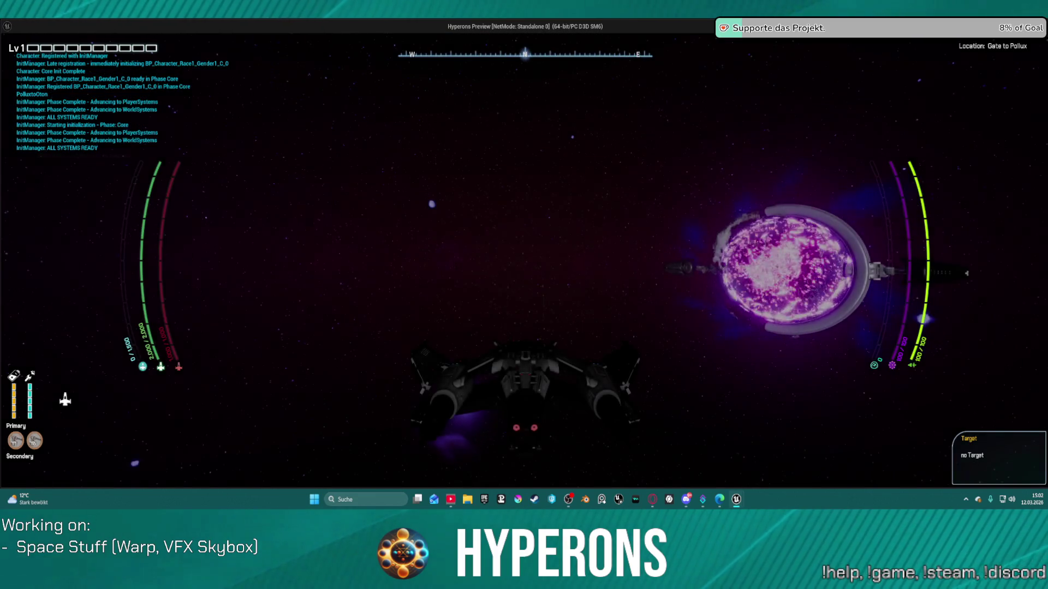
{"action": "key", "text": "w"}
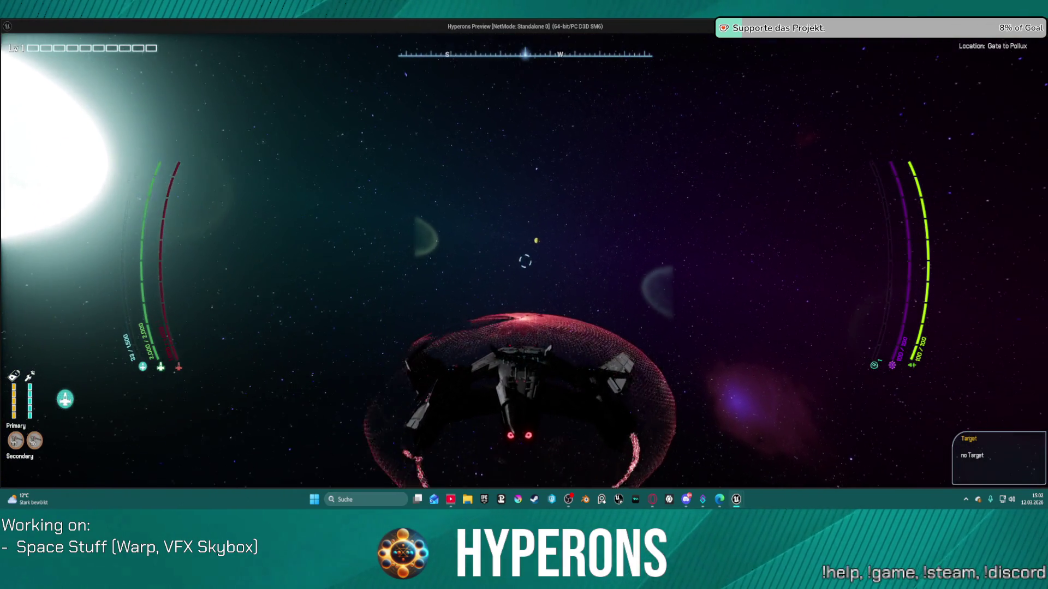
{"action": "key", "text": "j"}
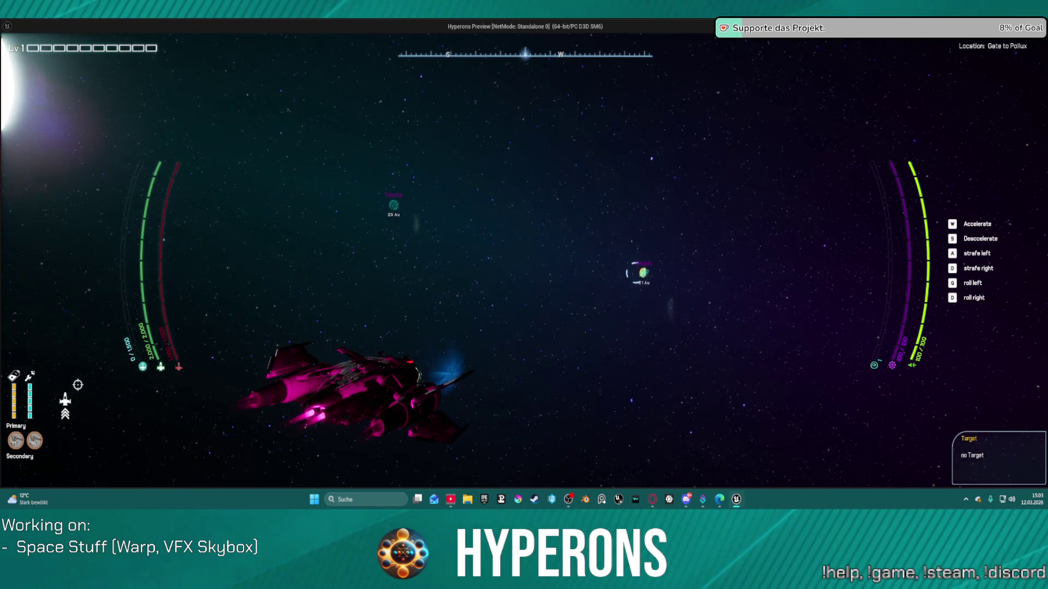
{"action": "key", "text": "alt+Tab"}
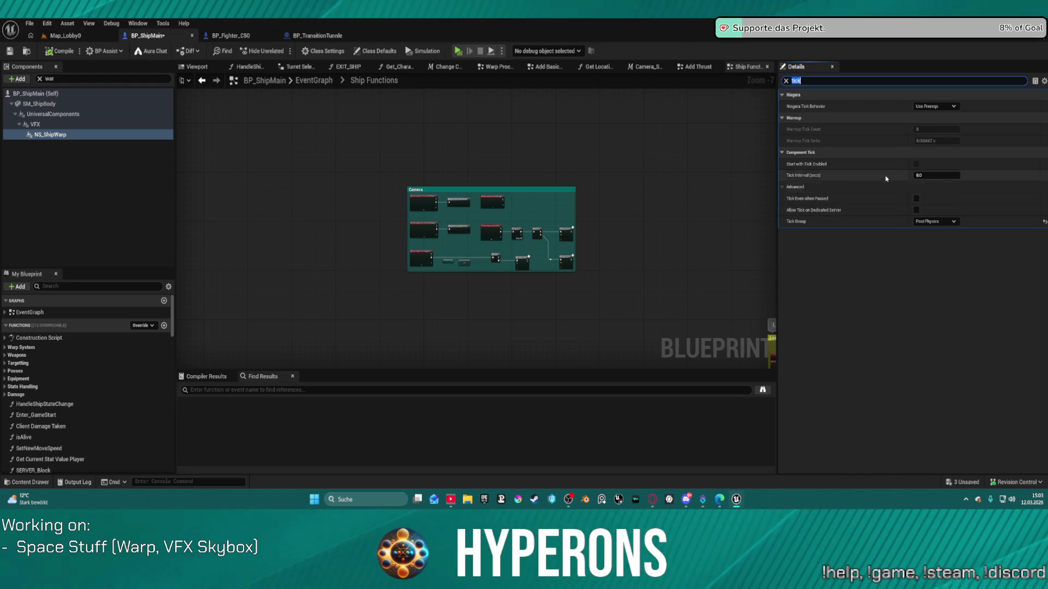
- Change NS_ShipWarp's Tick Group to Post Update Work and compile BP_ShipMain
{"action": "left_click", "coordinate": [936, 222]}
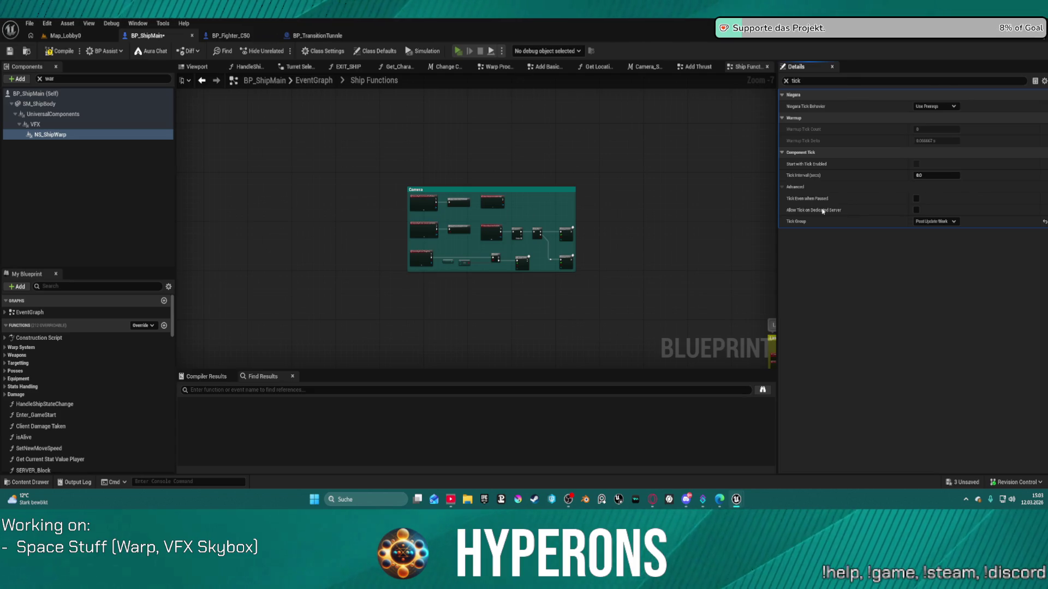
{"action": "key", "text": "F7"}
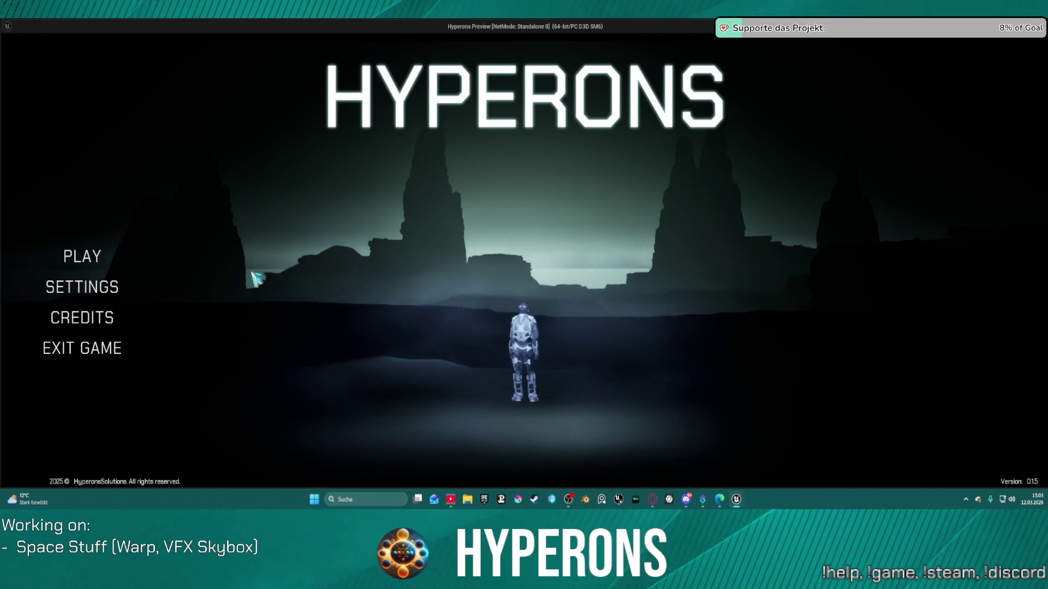
- In the Hyperons preview, choose the existing character and start the game
{"action": "left_click", "coordinate": [101, 257]}
{"action": "left_click", "coordinate": [433, 232]}
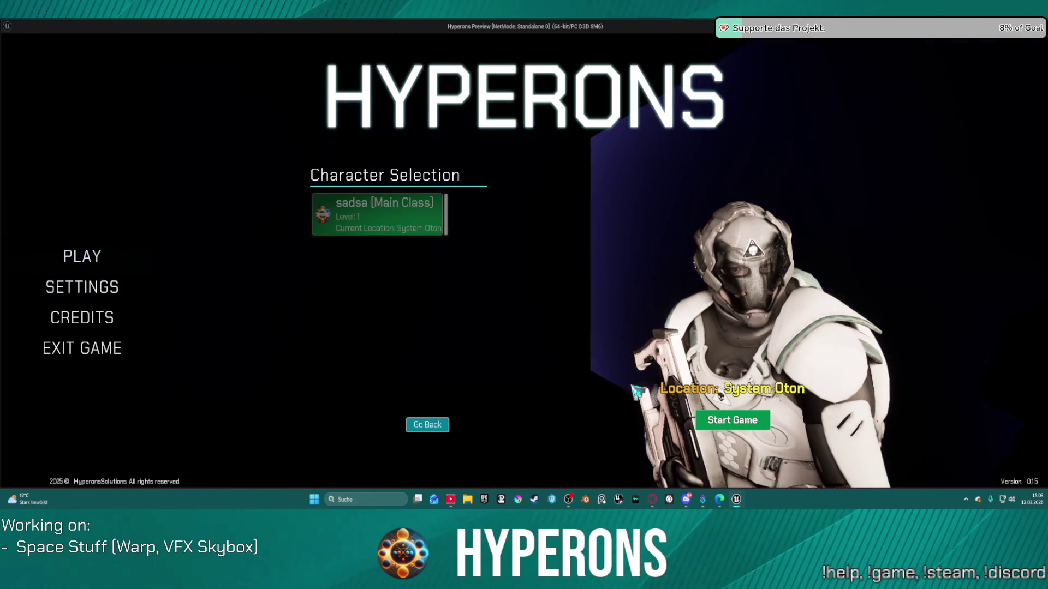
{"action": "left_click", "coordinate": [731, 420]}
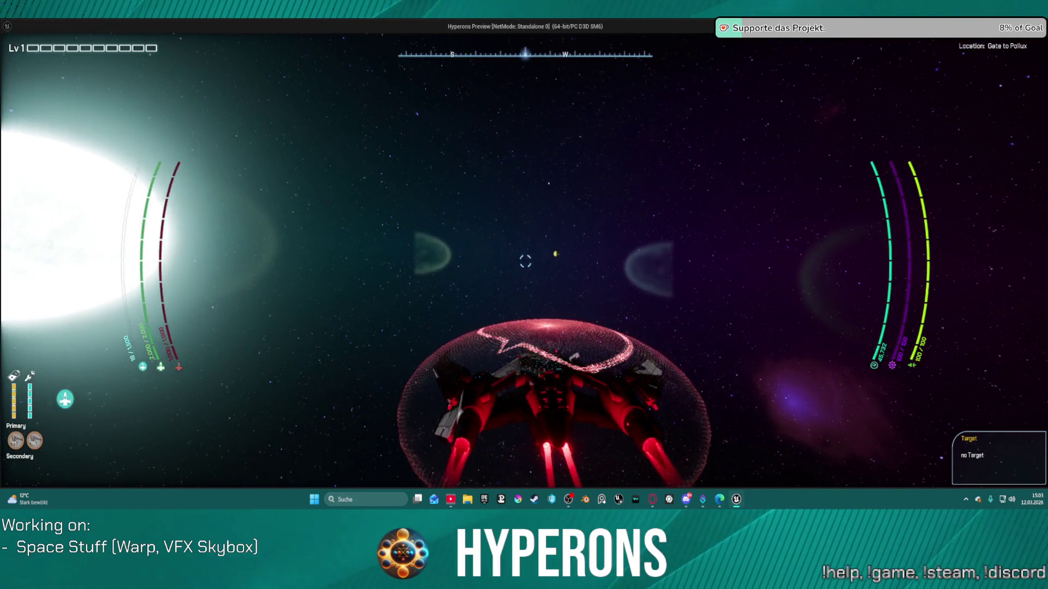
- Trigger the warp jump toward Keoxin with J, then end the play session with Escape
{"action": "key", "text": "super"}
{"action": "key", "text": "alt+Tab"}
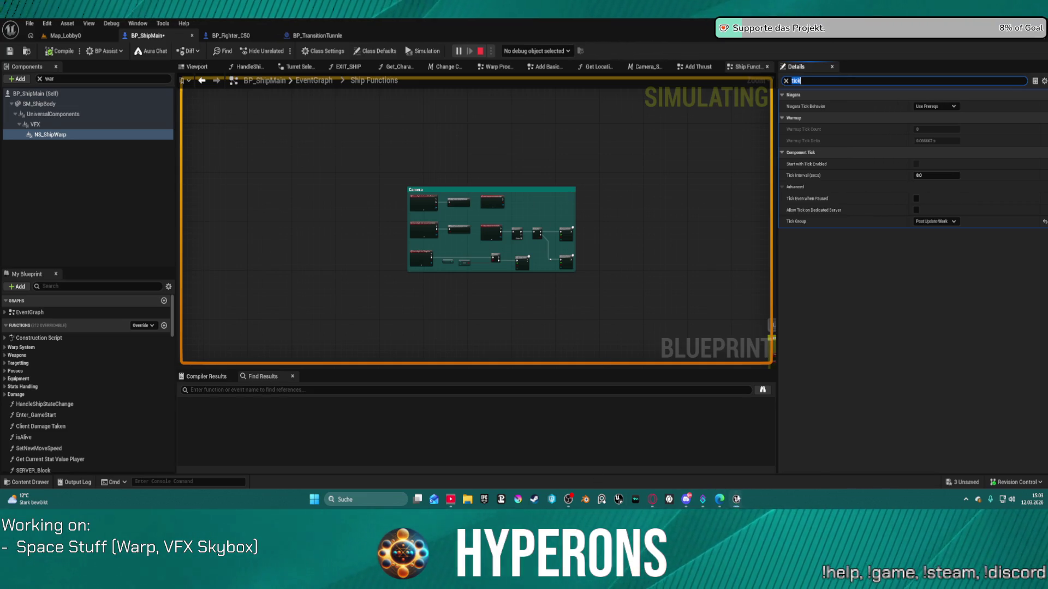
{"action": "mouse_move", "coordinate": [736, 499]}
{"action": "left_click", "coordinate": [764, 450]}
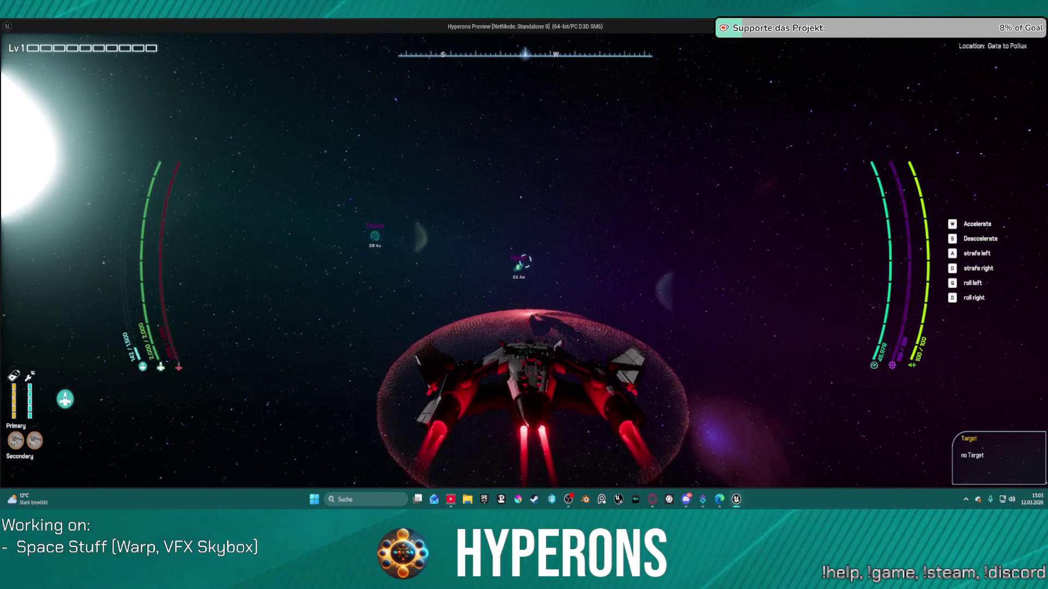
{"action": "key", "text": "j"}
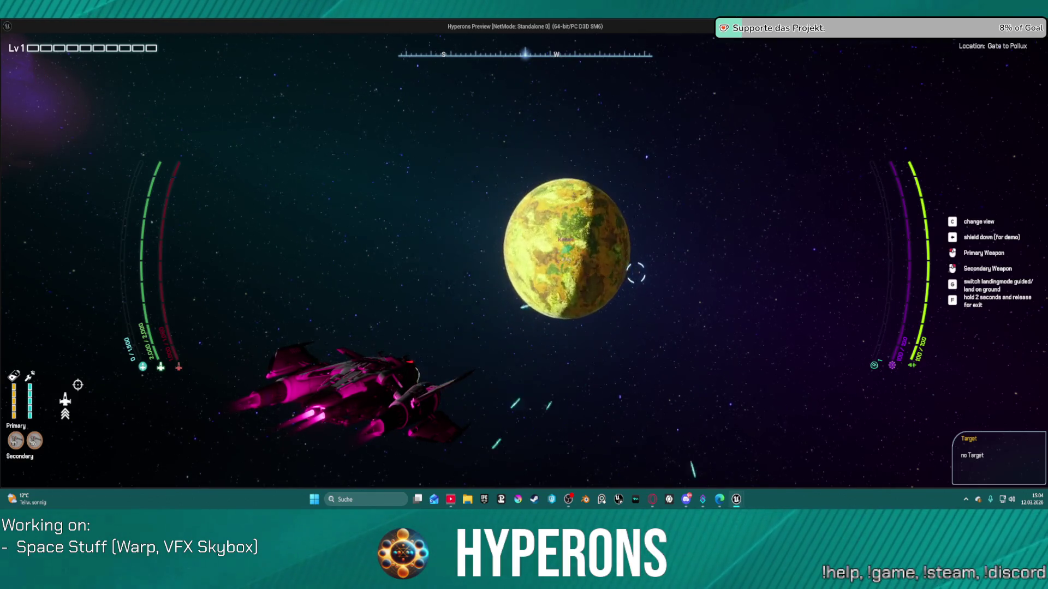
{"action": "key", "text": "Escape"}
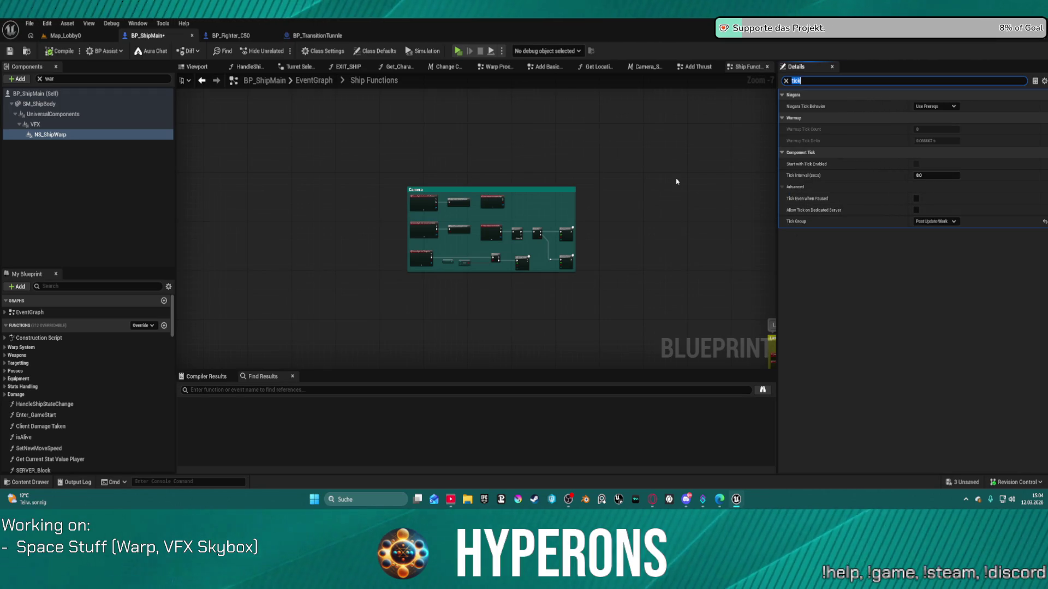
- Clear the Details tick filter, open NS_WarpEffect in its own tab, and return to BP_ShipMain
{"action": "left_click", "coordinate": [1044, 229]}
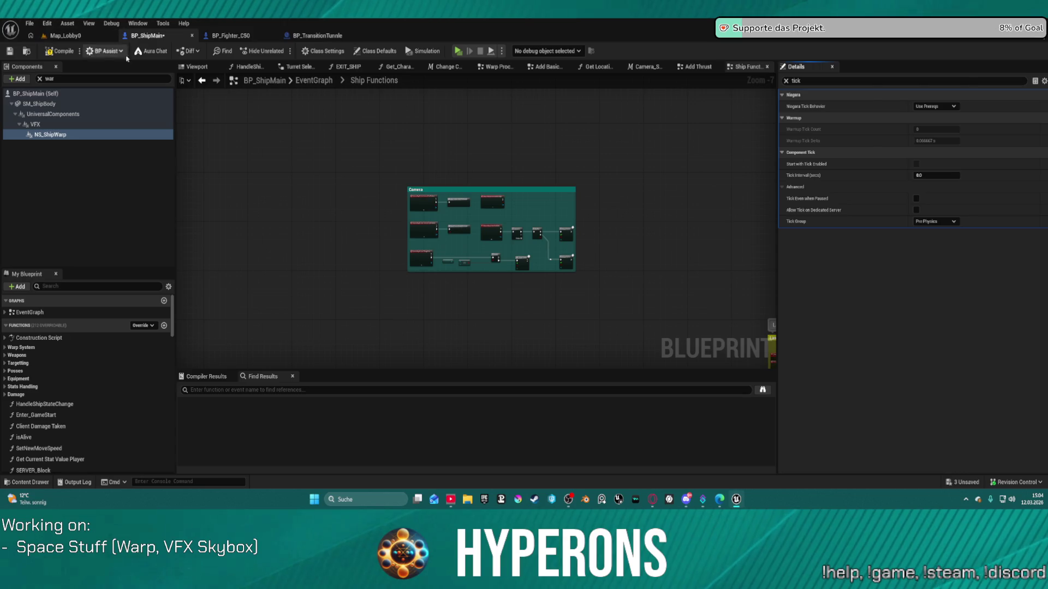
{"action": "left_click", "coordinate": [786, 81]}
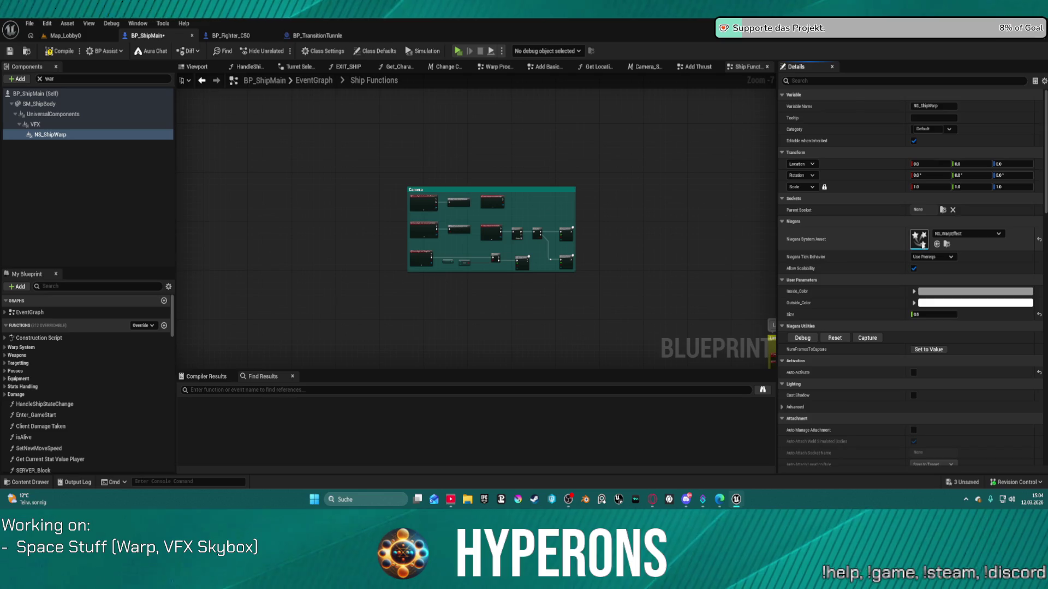
{"action": "double_click", "coordinate": [921, 240]}
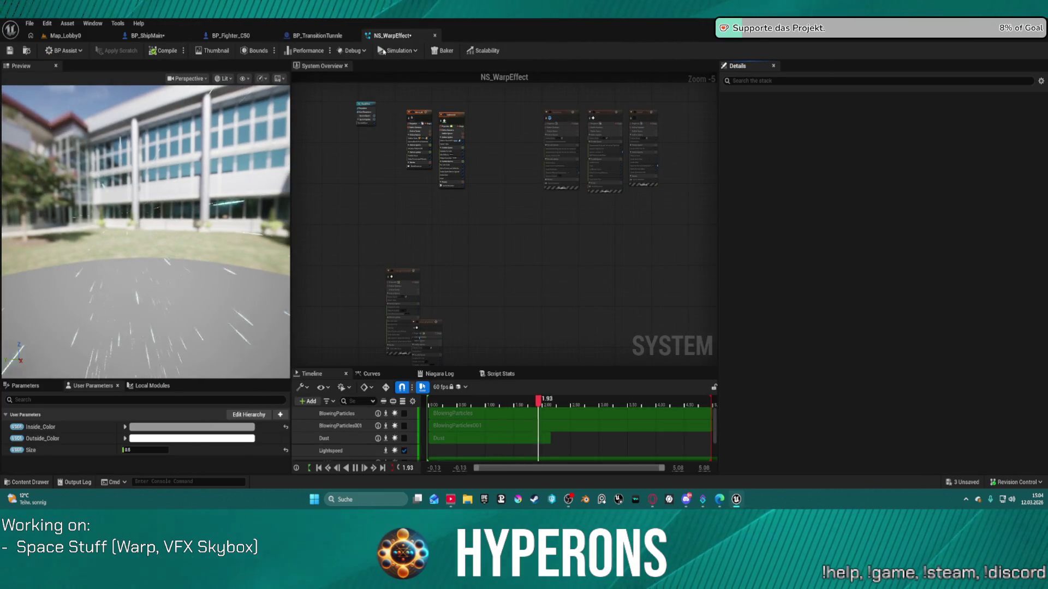
{"action": "left_click", "coordinate": [68, 33]}
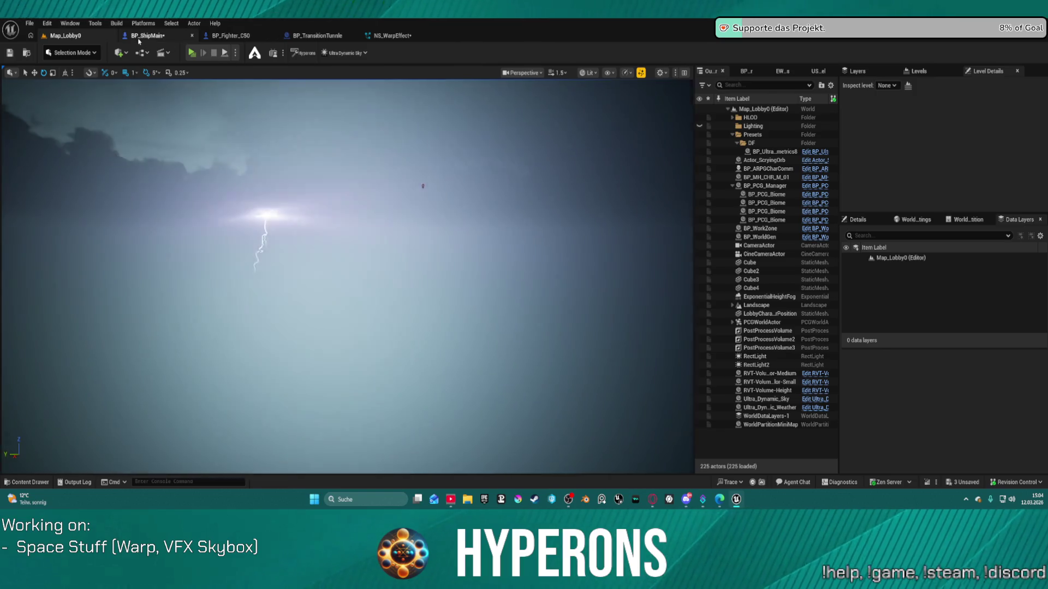
{"action": "left_click", "coordinate": [147, 36]}
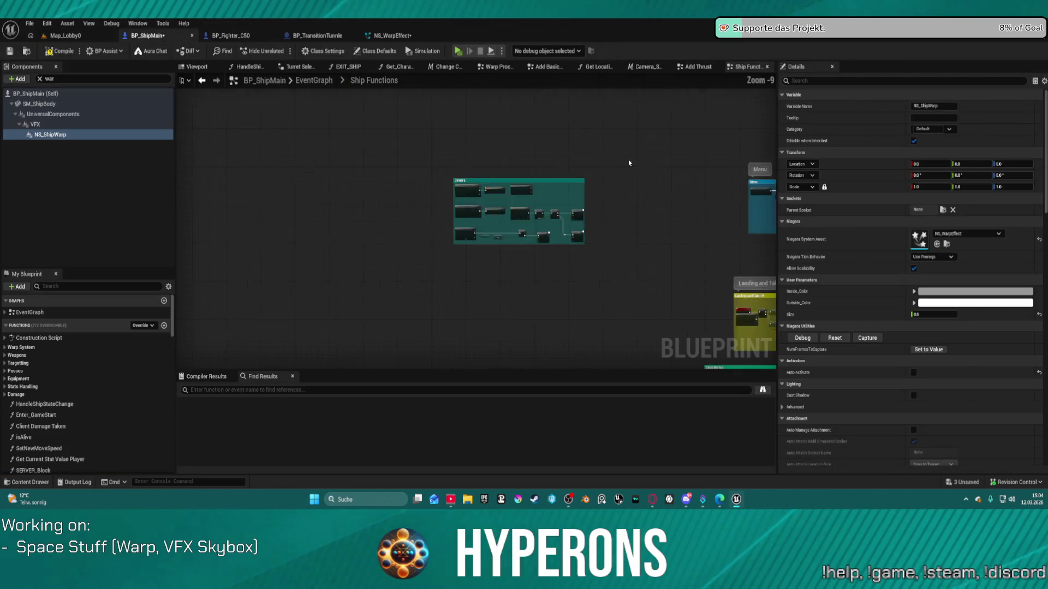
- Open the collapsed Warp Procedure graph and bring the Set Play Rate and sound nodes into view
{"action": "scroll", "coordinate": [622, 158], "scroll_direction": "down", "scroll_amount": 5}
{"action": "mouse_move", "coordinate": [456, 133]}
{"action": "left_mouse_down"}
{"action": "mouse_move", "coordinate": [369, 115]}
{"action": "mouse_move", "coordinate": [291, 77]}
{"action": "mouse_move", "coordinate": [173, 70]}
{"action": "left_mouse_up"}
{"action": "scroll", "coordinate": [454, 150], "scroll_direction": "up", "scroll_amount": 12}
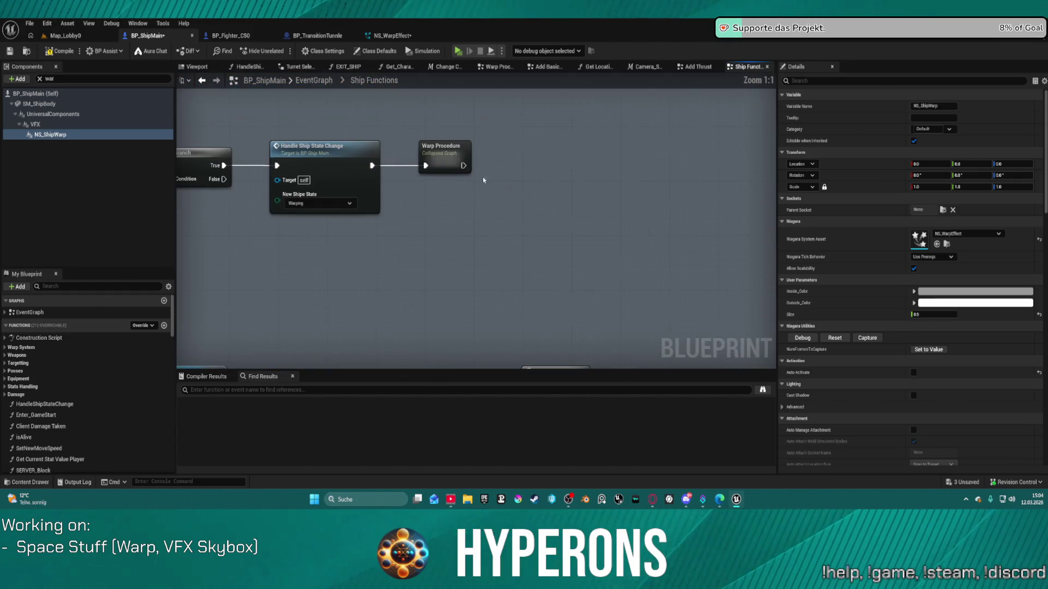
{"action": "left_click", "coordinate": [454, 151]}
{"action": "double_click", "coordinate": [454, 150]}
{"action": "scroll", "coordinate": [437, 273], "scroll_direction": "up", "scroll_amount": 8}
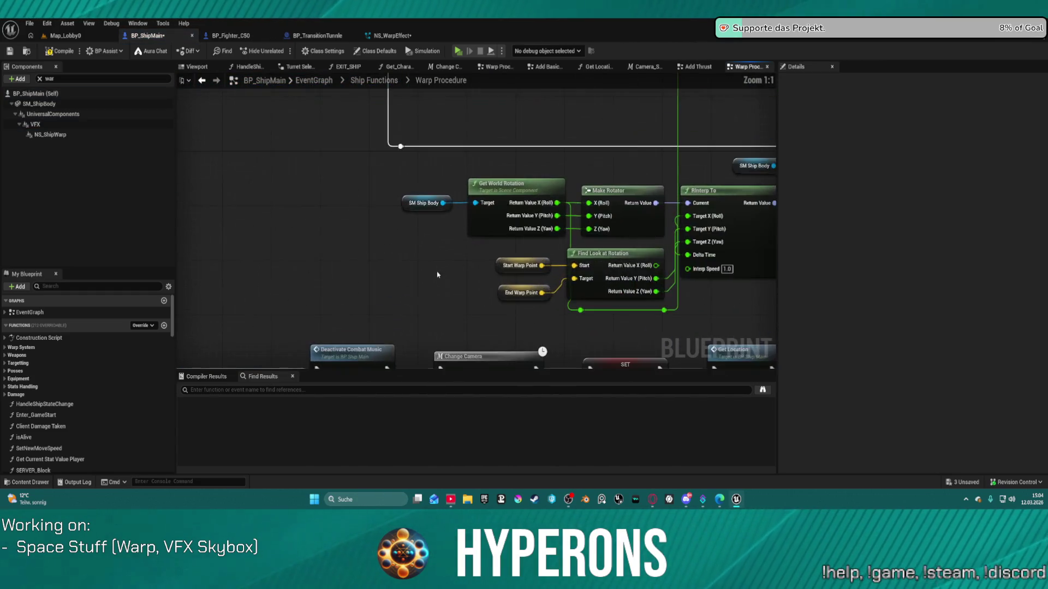
{"action": "mouse_move", "coordinate": [382, 164]}
{"action": "left_mouse_down"}
{"action": "mouse_move", "coordinate": [474, 286]}
{"action": "mouse_move", "coordinate": [620, 317]}
{"action": "mouse_move", "coordinate": [347, 191]}
{"action": "mouse_move", "coordinate": [630, 192]}
{"action": "mouse_move", "coordinate": [927, 211]}
{"action": "mouse_move", "coordinate": [928, 222]}
{"action": "left_mouse_up"}
{"action": "scroll", "coordinate": [568, 257], "scroll_direction": "down", "scroll_amount": 3}
{"action": "mouse_move", "coordinate": [568, 257]}
{"action": "left_mouse_down"}
{"action": "mouse_move", "coordinate": [535, 163]}
{"action": "mouse_move", "coordinate": [780, 273]}
{"action": "mouse_move", "coordinate": [913, 297]}
{"action": "mouse_move", "coordinate": [472, 277]}
{"action": "mouse_move", "coordinate": [415, 306]}
{"action": "mouse_move", "coordinate": [192, 359]}
{"action": "mouse_move", "coordinate": [121, 408]}
{"action": "mouse_move", "coordinate": [449, 430]}
{"action": "mouse_move", "coordinate": [528, 460]}
{"action": "mouse_move", "coordinate": [568, 336]}
{"action": "mouse_move", "coordinate": [586, 97]}
{"action": "mouse_move", "coordinate": [596, 360]}
{"action": "left_mouse_up"}
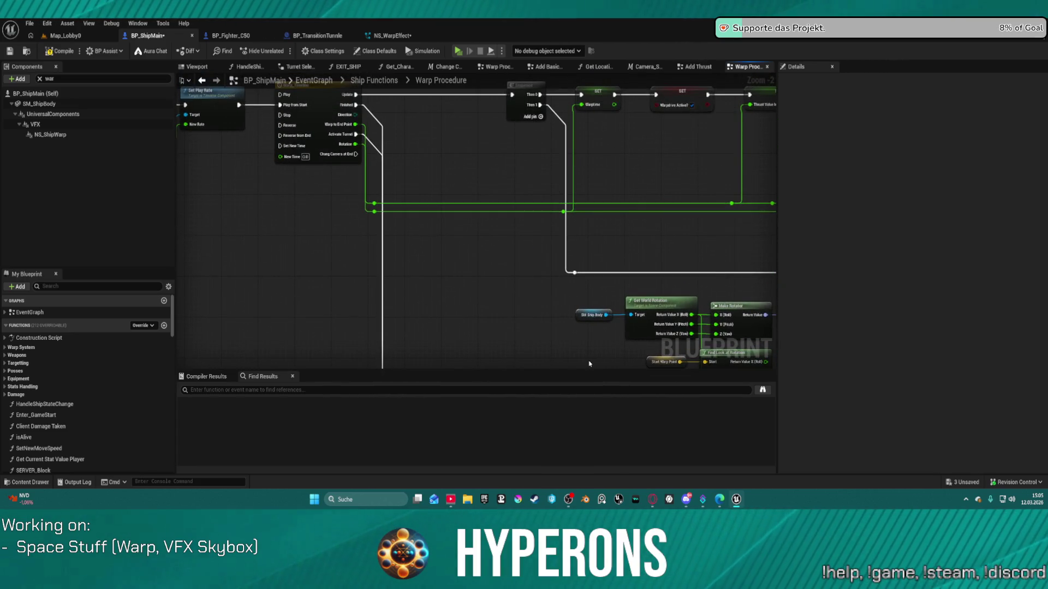
{"action": "mouse_move", "coordinate": [511, 316]}
{"action": "left_mouse_down"}
{"action": "mouse_move", "coordinate": [475, 140]}
{"action": "mouse_move", "coordinate": [480, 33]}
{"action": "left_mouse_up"}
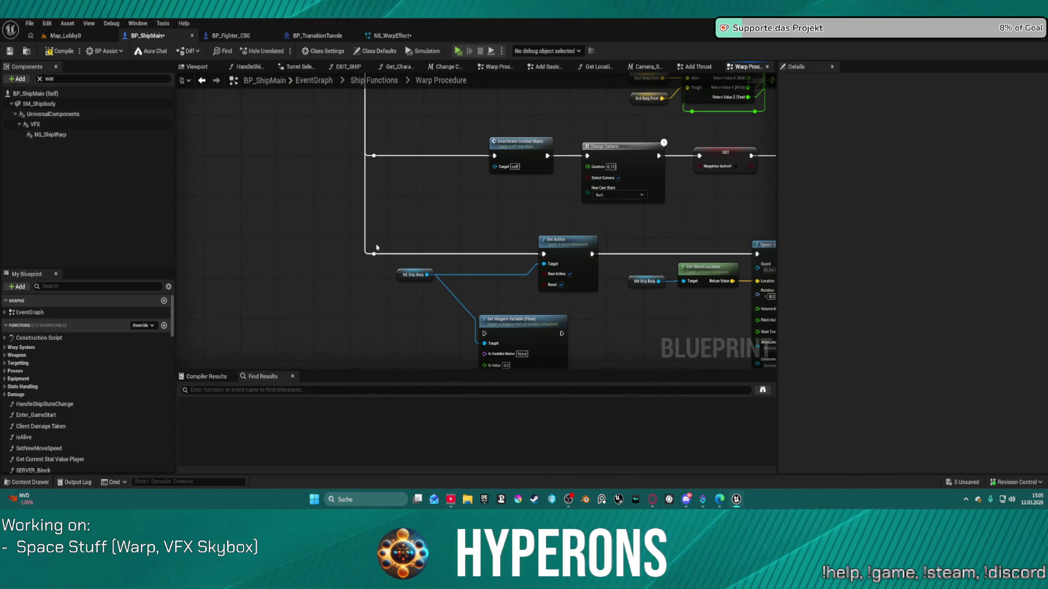
{"action": "left_click_drag", "start_coordinate": [373, 255], "coordinate": [321, 235]}
{"action": "mouse_move", "coordinate": [324, 235]}
{"action": "left_mouse_down"}
{"action": "mouse_move", "coordinate": [459, 300]}
{"action": "mouse_move", "coordinate": [458, 159]}
{"action": "mouse_move", "coordinate": [386, 145]}
{"action": "mouse_move", "coordinate": [320, 224]}
{"action": "mouse_move", "coordinate": [327, 311]}
{"action": "mouse_move", "coordinate": [351, 224]}
{"action": "mouse_move", "coordinate": [414, 154]}
{"action": "mouse_move", "coordinate": [418, 269]}
{"action": "left_mouse_up"}
- Add a Sequence node after Set Play Rate using a 'seq' search
{"action": "type", "text": "seq"}
{"action": "left_click", "coordinate": [460, 312]}
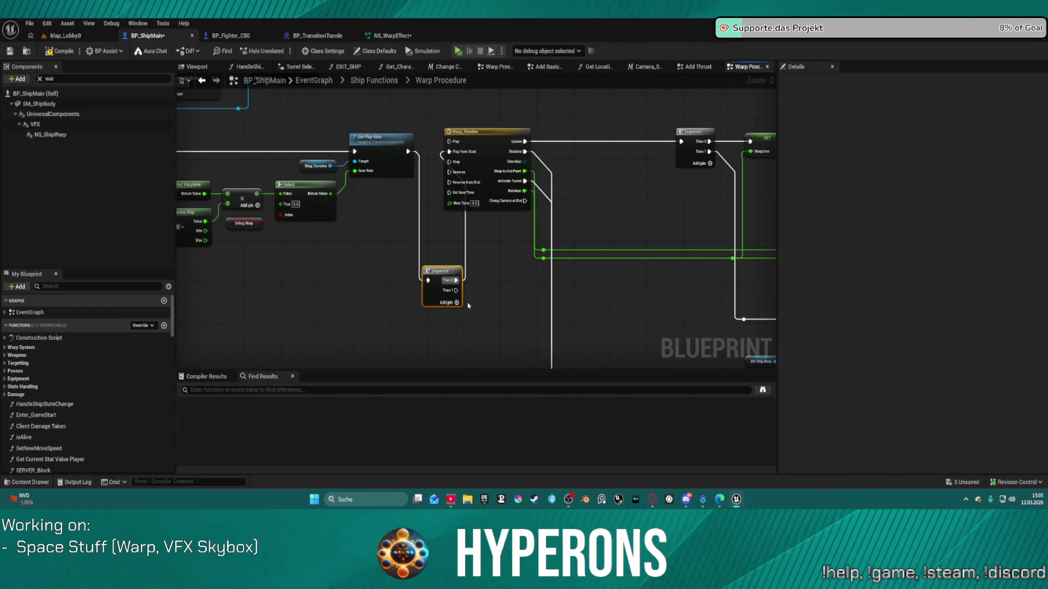
{"action": "scroll", "coordinate": [458, 273], "scroll_direction": "up", "scroll_amount": 3}
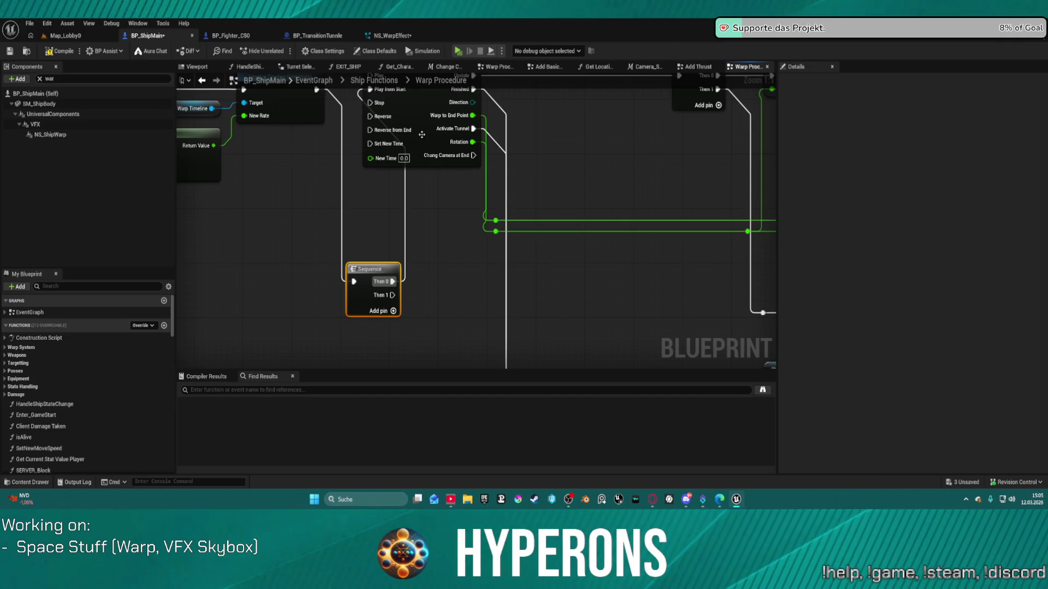
{"action": "scroll", "coordinate": [496, 143], "scroll_direction": "down", "scroll_amount": 4}
{"action": "left_click_drag", "start_coordinate": [447, 0], "coordinate": [458, 118]}
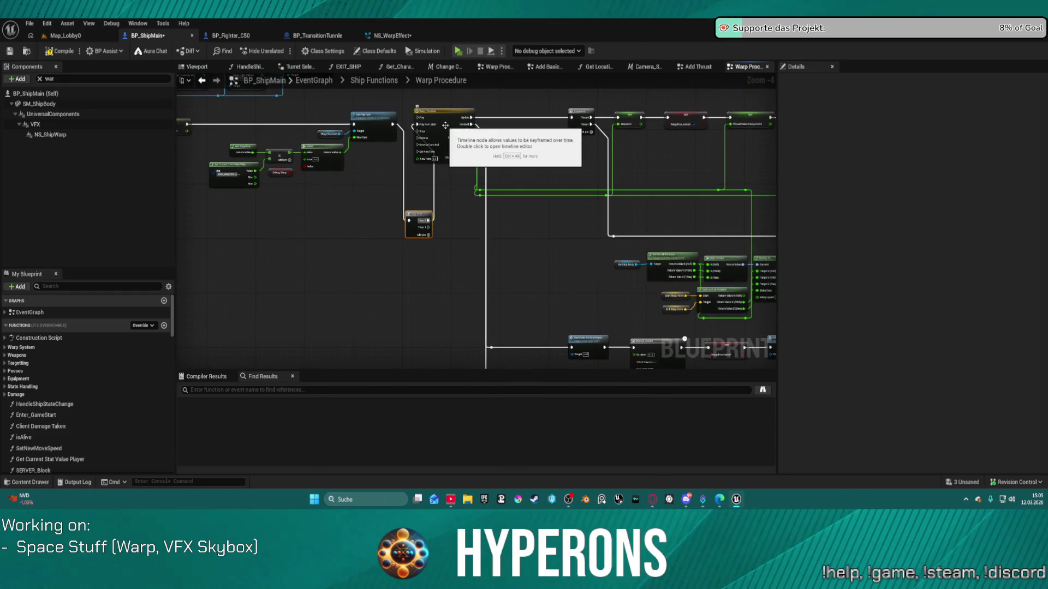
- Open the Warp_Timeline curve editor and fit its curves vertically and horizontally
{"action": "double_click", "coordinate": [458, 118]}
{"action": "scroll", "coordinate": [414, 192], "scroll_direction": "down", "scroll_amount": 5}
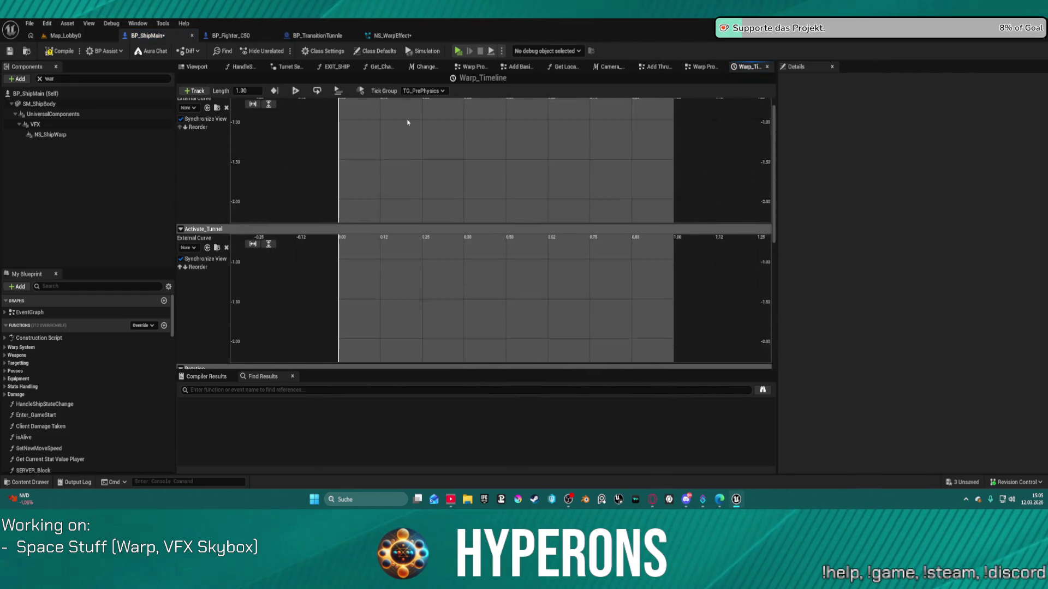
{"action": "scroll", "coordinate": [467, 285], "scroll_direction": "down", "scroll_amount": 4}
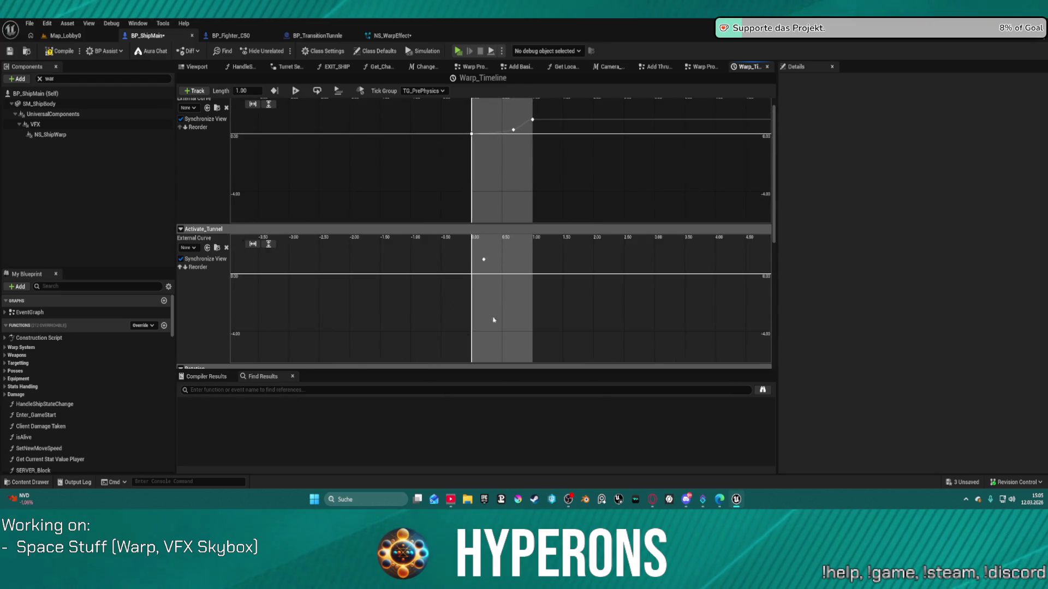
{"action": "scroll", "coordinate": [473, 243], "scroll_direction": "up", "scroll_amount": 3}
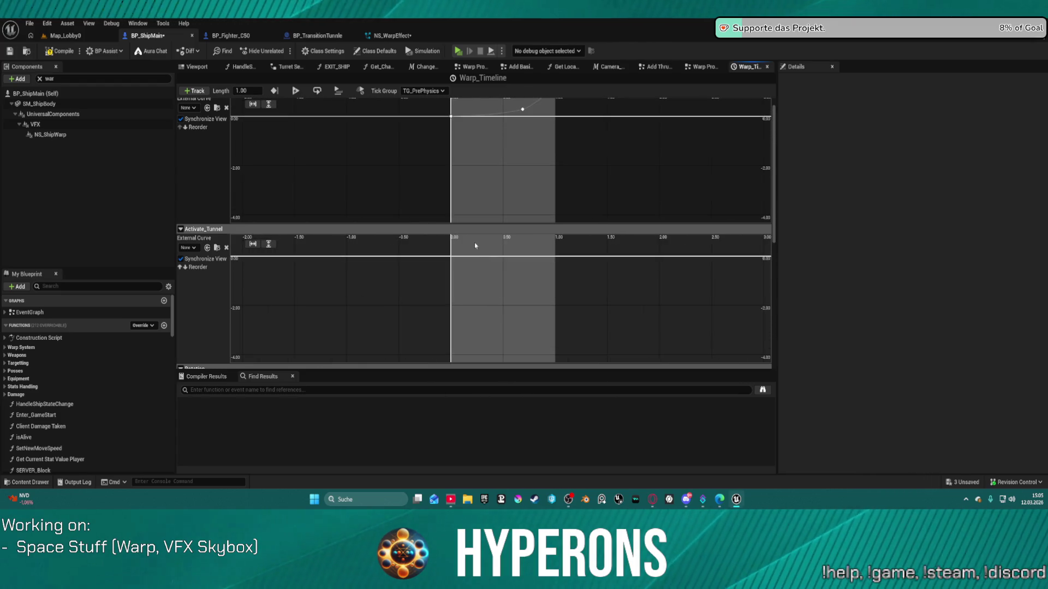
{"action": "left_click_drag", "start_coordinate": [470, 320], "coordinate": [464, 333]}
{"action": "left_click", "coordinate": [269, 245]}
{"action": "left_click", "coordinate": [258, 247]}
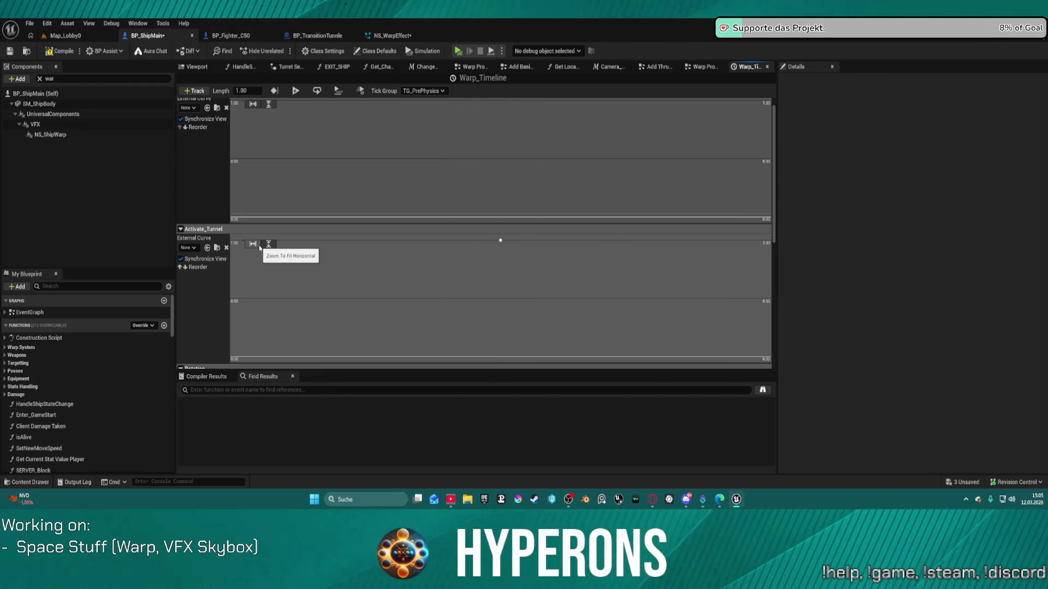
- Check the NS_WarpEffect and BP_TransitionTunnle tabs, then close Warp_Timeline in BP_ShipMain
{"action": "left_click", "coordinate": [387, 36]}
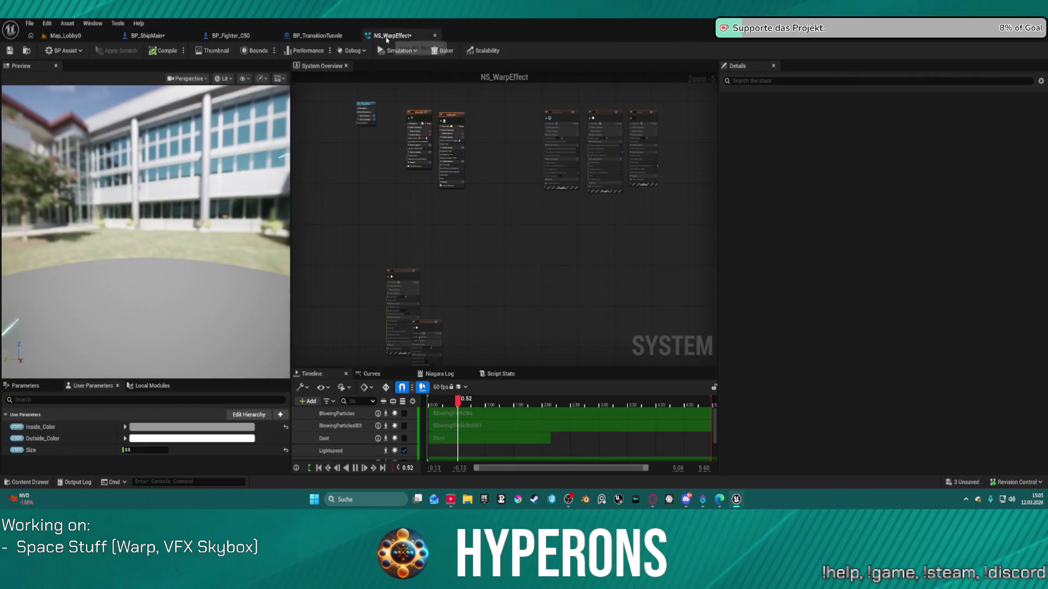
{"action": "left_click", "coordinate": [320, 36]}
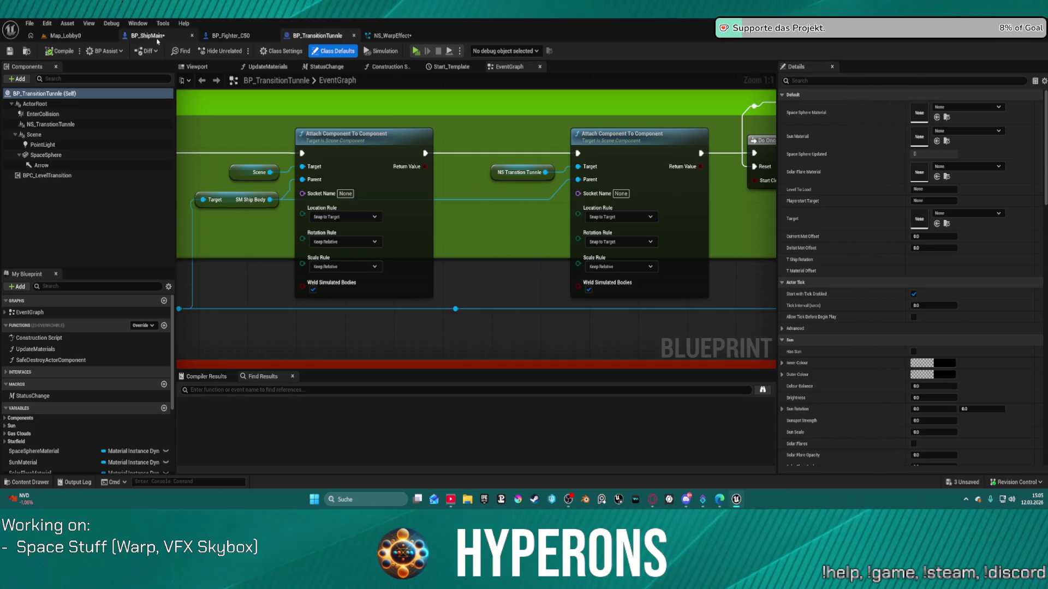
{"action": "left_click", "coordinate": [158, 36]}
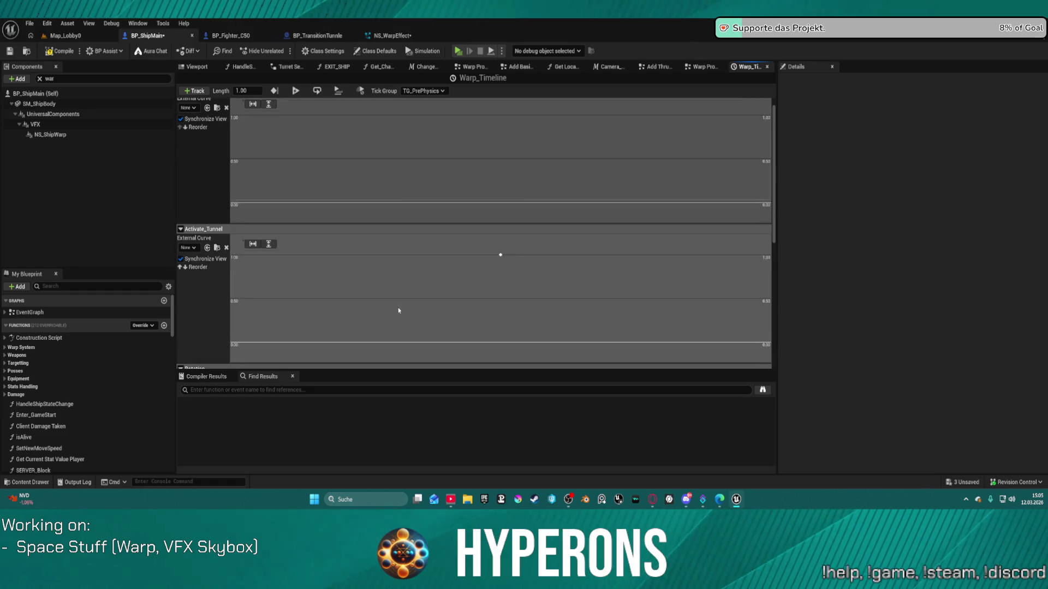
{"action": "left_click", "coordinate": [321, 36]}
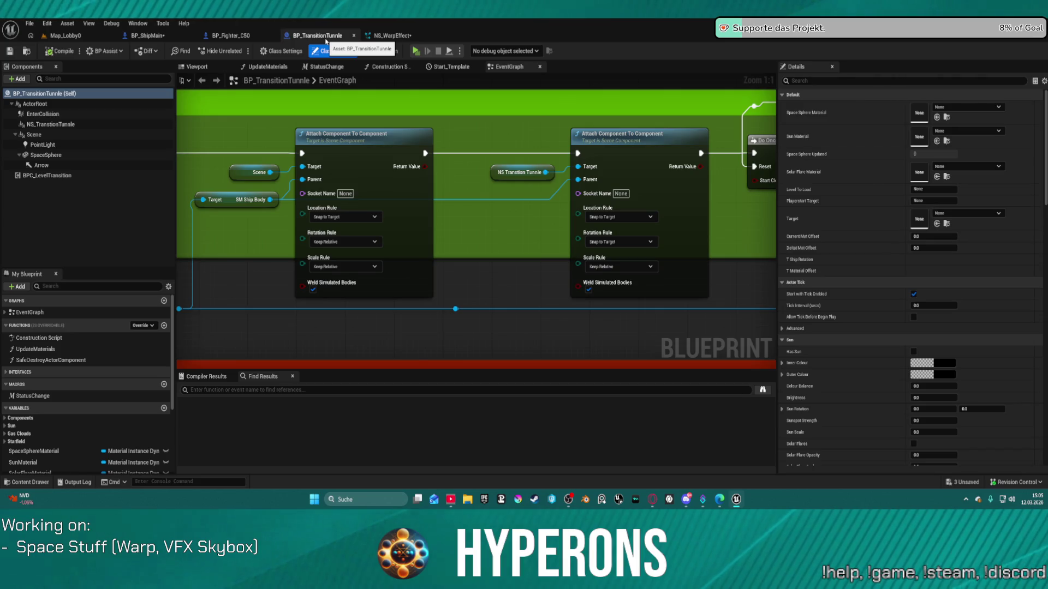
{"action": "left_click", "coordinate": [160, 36]}
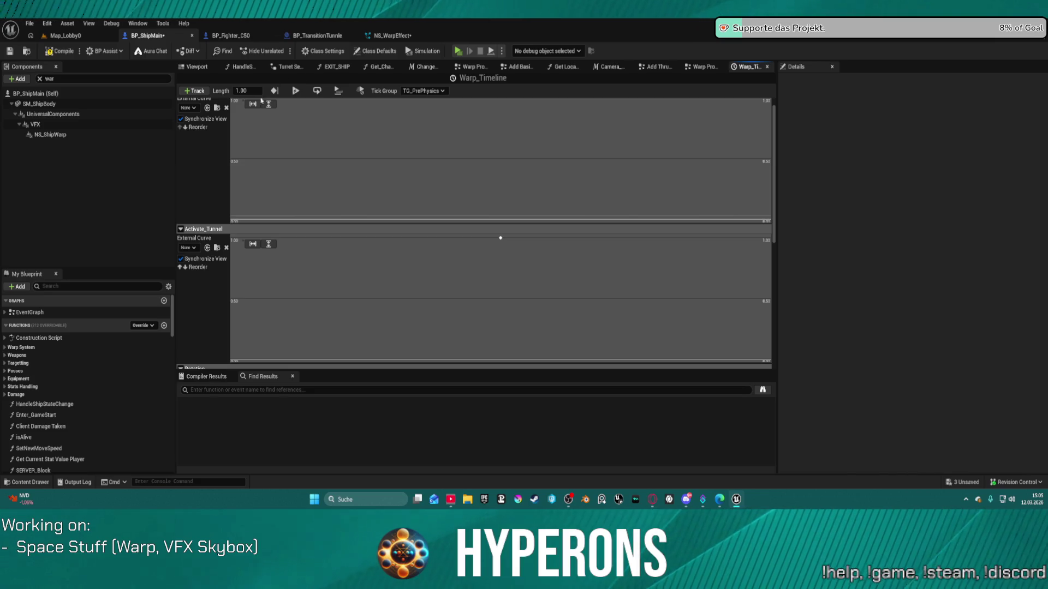
{"action": "middle_click", "coordinate": [756, 71]}
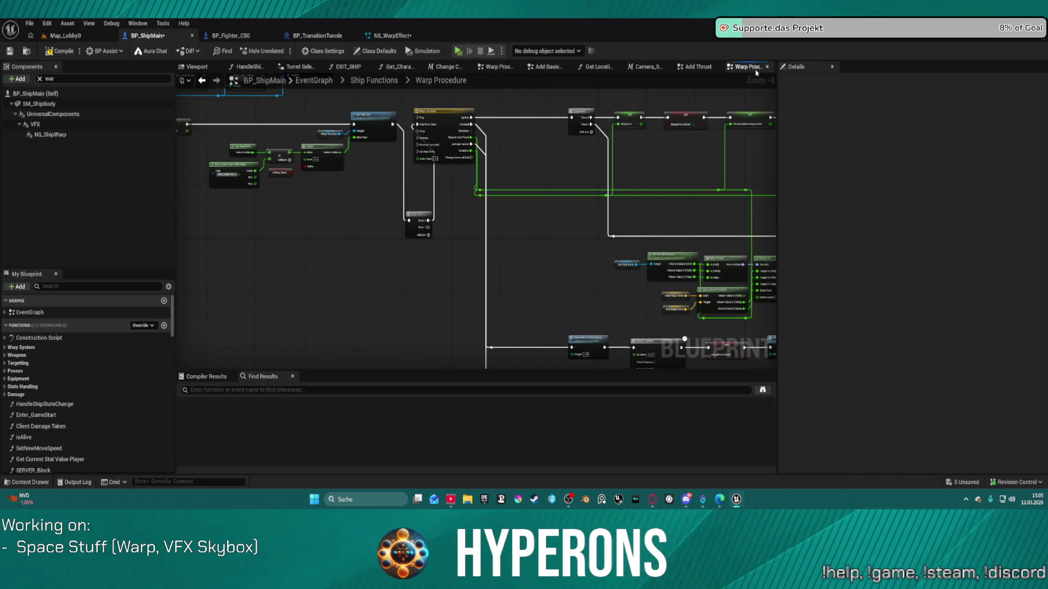
- Connect Set Active's execution output to Spawn Sound at Location
{"action": "left_click_drag", "start_coordinate": [469, 277], "coordinate": [390, 81]}
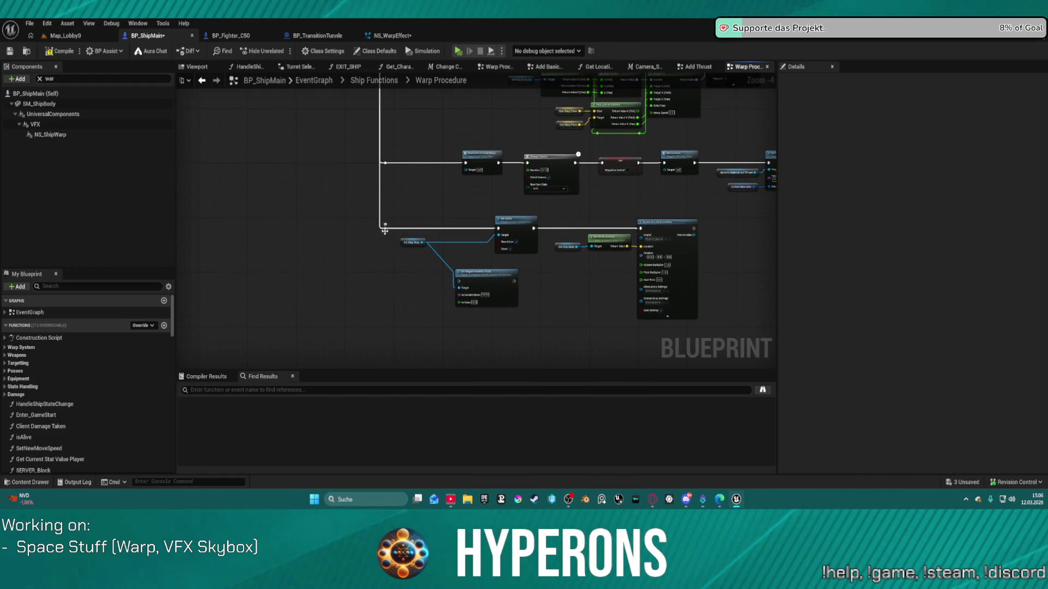
{"action": "left_click_drag", "start_coordinate": [384, 230], "coordinate": [640, 233]}
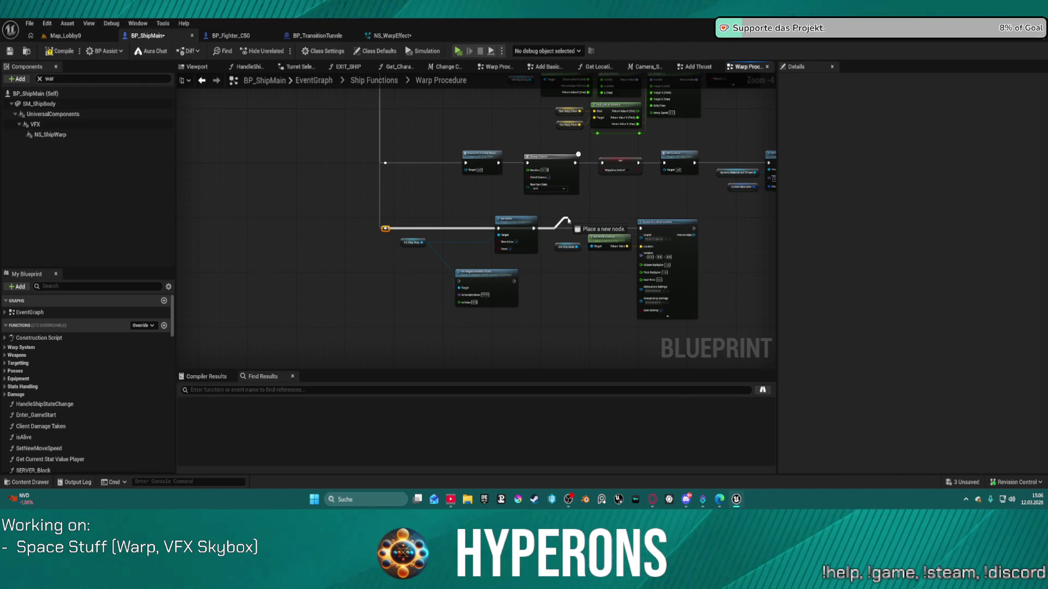
{"action": "left_click_drag", "start_coordinate": [568, 217], "coordinate": [640, 228]}
{"action": "scroll", "coordinate": [519, 279], "scroll_direction": "up", "scroll_amount": 5}
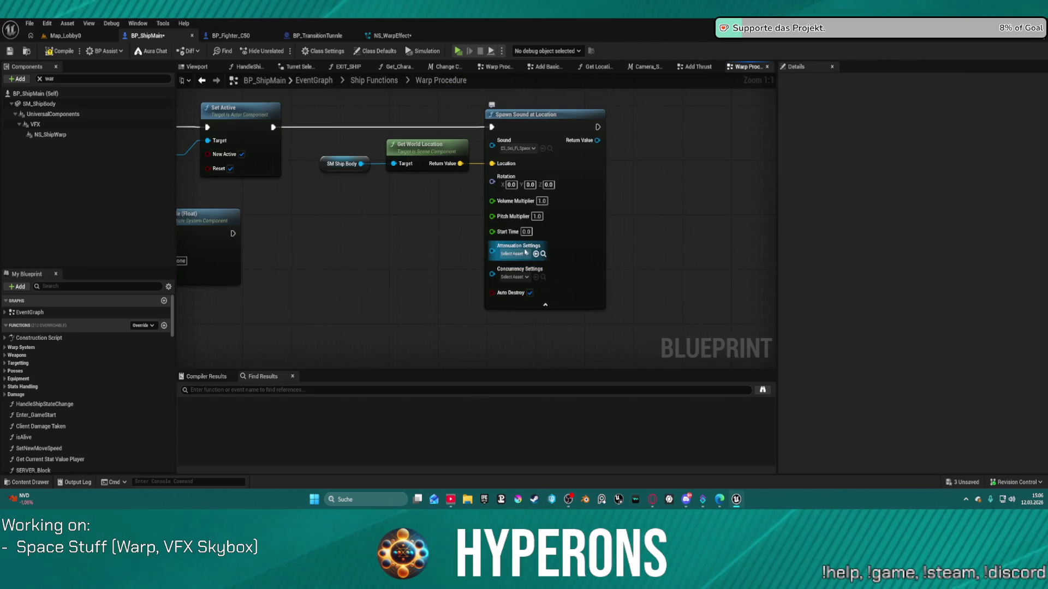
- Set Spawn Sound at Location's attenuation settings to SA_Space_Explosions
{"action": "left_click", "coordinate": [514, 254]}
{"action": "scroll", "coordinate": [589, 335], "scroll_direction": "down", "scroll_amount": 3}
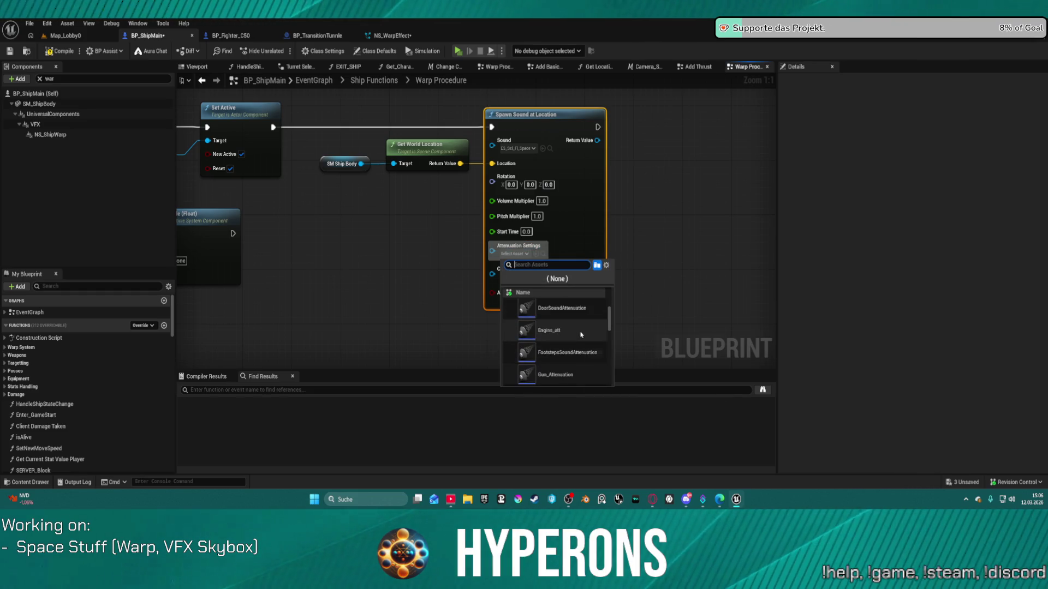
{"action": "scroll", "coordinate": [571, 367], "scroll_direction": "down", "scroll_amount": 3}
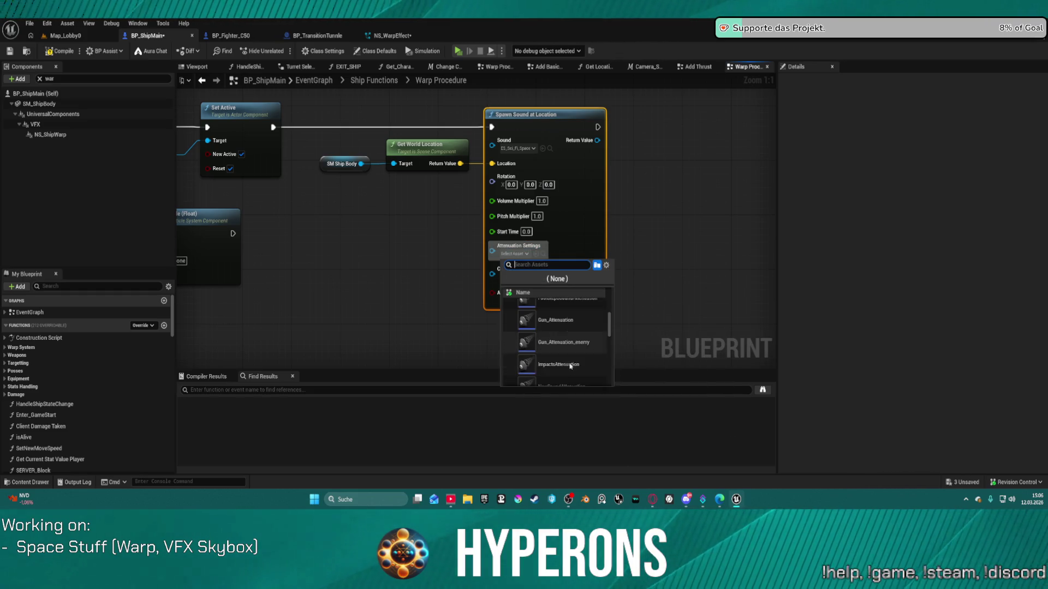
{"action": "scroll", "coordinate": [572, 361], "scroll_direction": "down", "scroll_amount": 2}
{"action": "scroll", "coordinate": [572, 357], "scroll_direction": "down", "scroll_amount": 2}
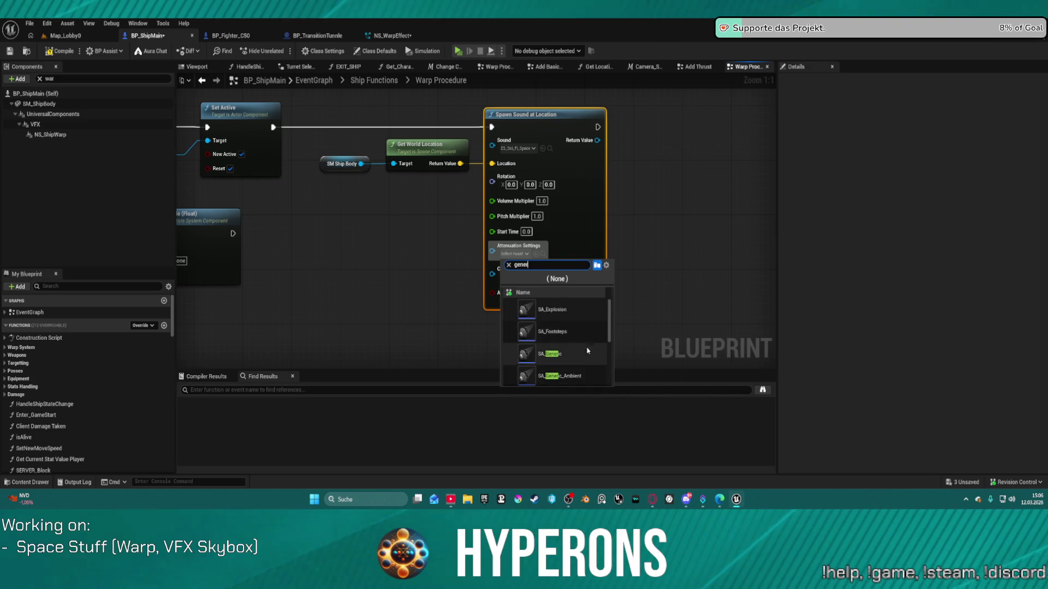
{"action": "scroll", "coordinate": [586, 360], "scroll_direction": "down", "scroll_amount": 1}
{"action": "scroll", "coordinate": [586, 361], "scroll_direction": "down", "scroll_amount": 2}
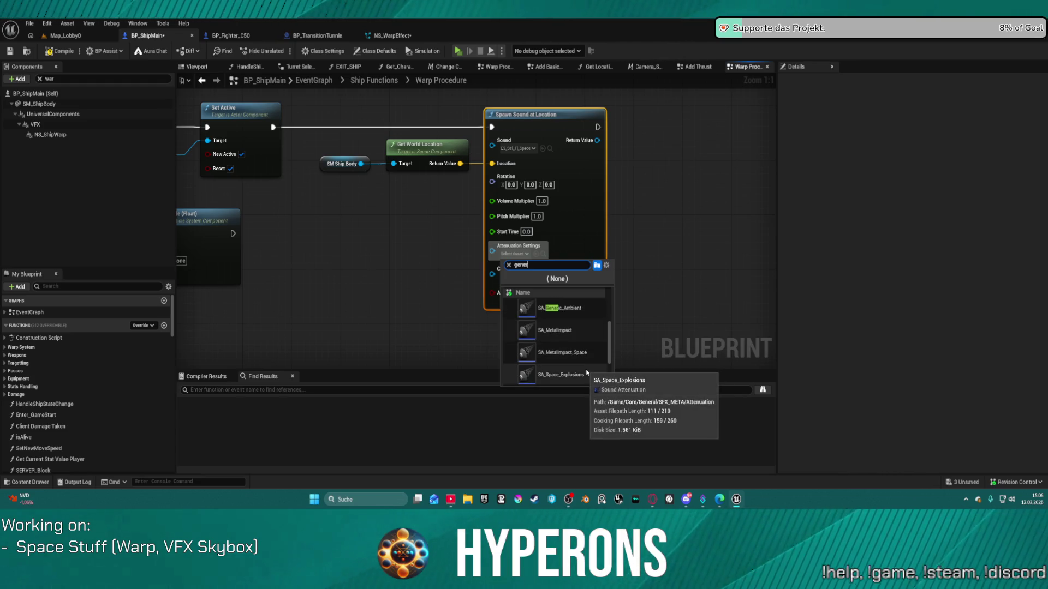
{"action": "left_click", "coordinate": [562, 374]}
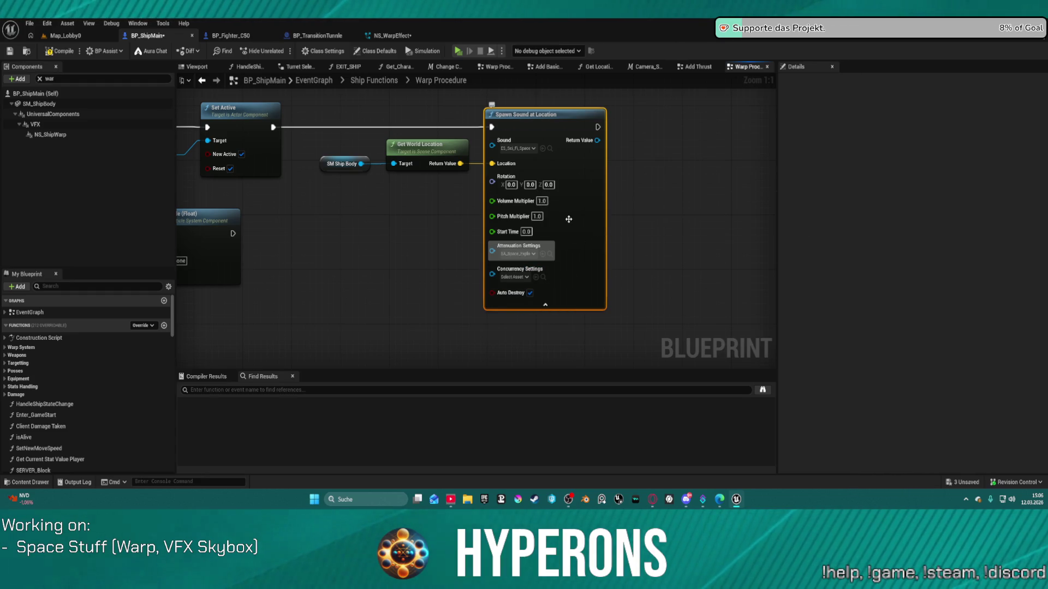
{"action": "scroll", "coordinate": [569, 219], "scroll_direction": "down", "scroll_amount": 7}
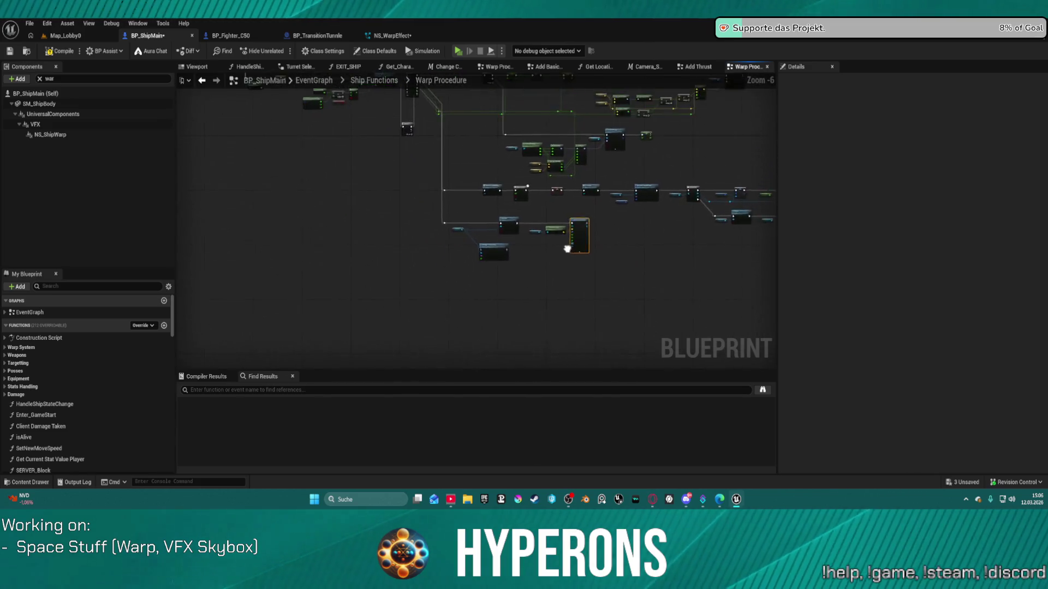
- Wire the reroute knot into the Sequence node's Then 1 output
{"action": "scroll", "coordinate": [518, 229], "scroll_direction": "up", "scroll_amount": 3}
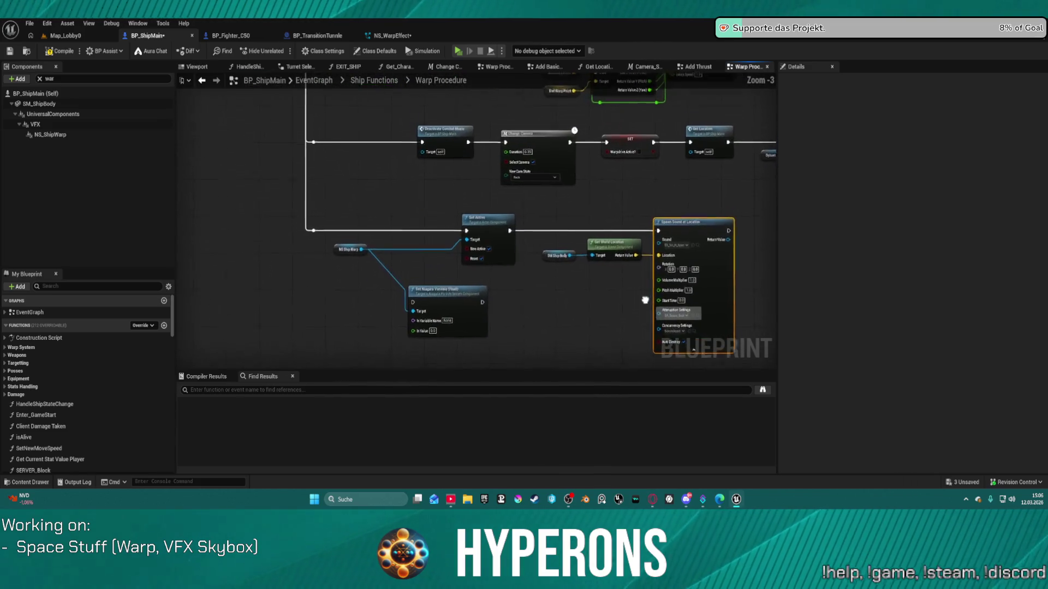
{"action": "left_click", "coordinate": [368, 238]}
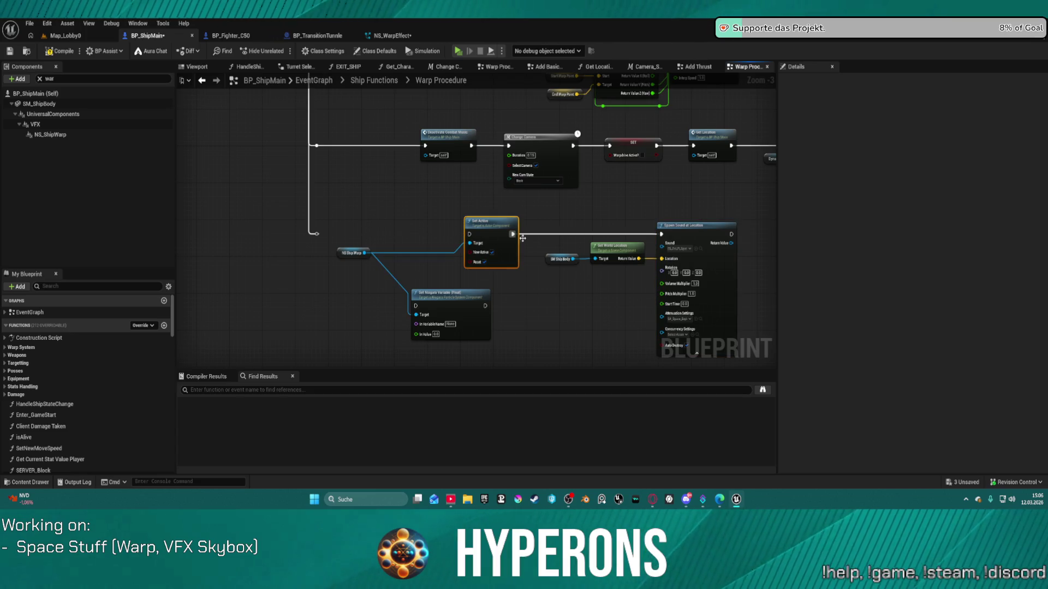
{"action": "key", "text": "ctrl+z"}
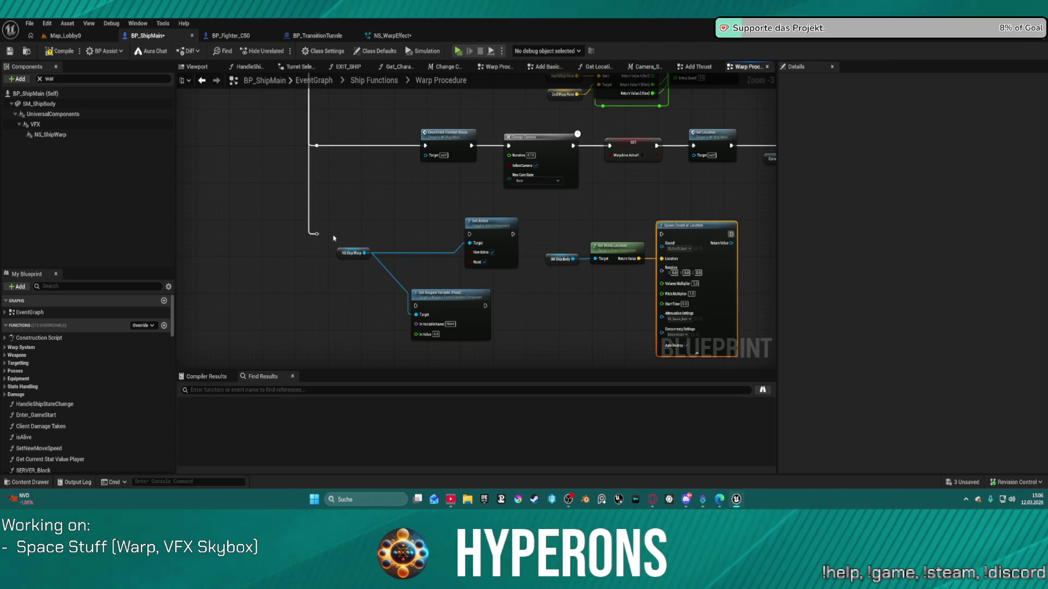
{"action": "mouse_move", "coordinate": [322, 236]}
{"action": "left_mouse_down"}
{"action": "mouse_move", "coordinate": [398, 241]}
{"action": "mouse_move", "coordinate": [306, 234]}
{"action": "mouse_move", "coordinate": [661, 234]}
{"action": "left_mouse_up"}
{"action": "mouse_move", "coordinate": [468, 239]}
{"action": "left_mouse_down"}
{"action": "mouse_move", "coordinate": [433, 377]}
{"action": "mouse_move", "coordinate": [510, 382]}
{"action": "mouse_move", "coordinate": [283, 420]}
{"action": "mouse_move", "coordinate": [301, 248]}
{"action": "left_mouse_up"}
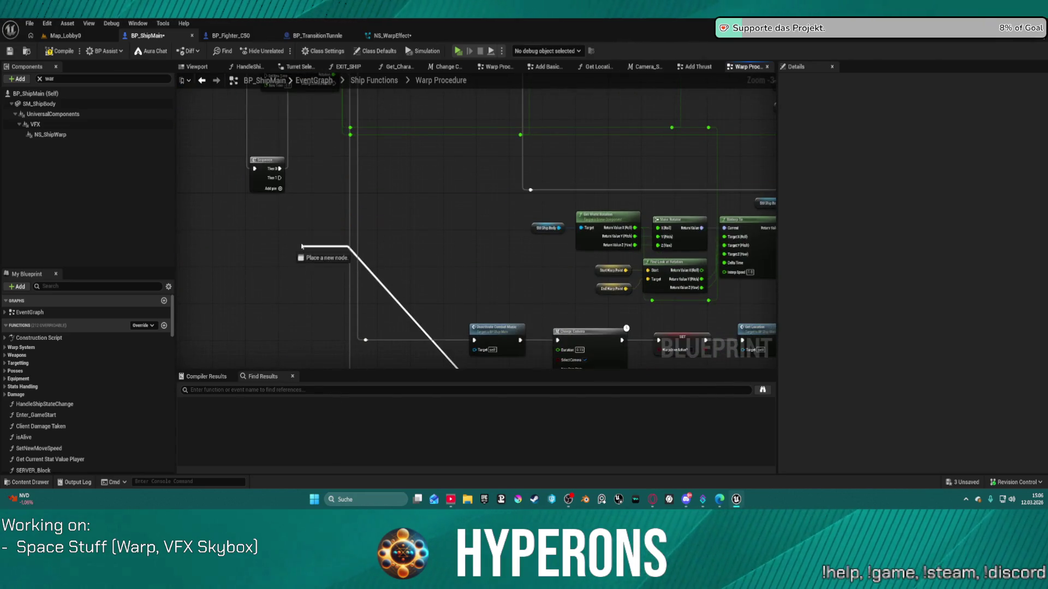
{"action": "left_click_drag", "start_coordinate": [284, 187], "coordinate": [281, 178]}
{"action": "mouse_move", "coordinate": [352, 182]}
{"action": "left_mouse_down"}
{"action": "mouse_move", "coordinate": [416, 212]}
{"action": "mouse_move", "coordinate": [243, 122]}
{"action": "mouse_move", "coordinate": [226, 56]}
{"action": "left_mouse_up"}
- Delete the Set Active node in front of Spawn Sound at Location
{"action": "left_click", "coordinate": [393, 280]}
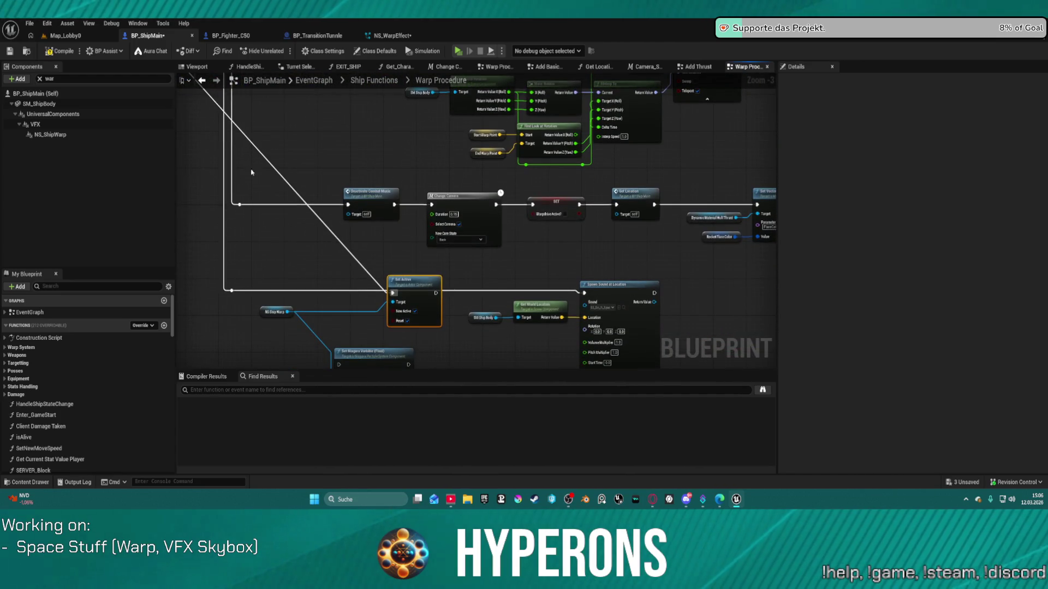
{"action": "key", "text": "Delete"}
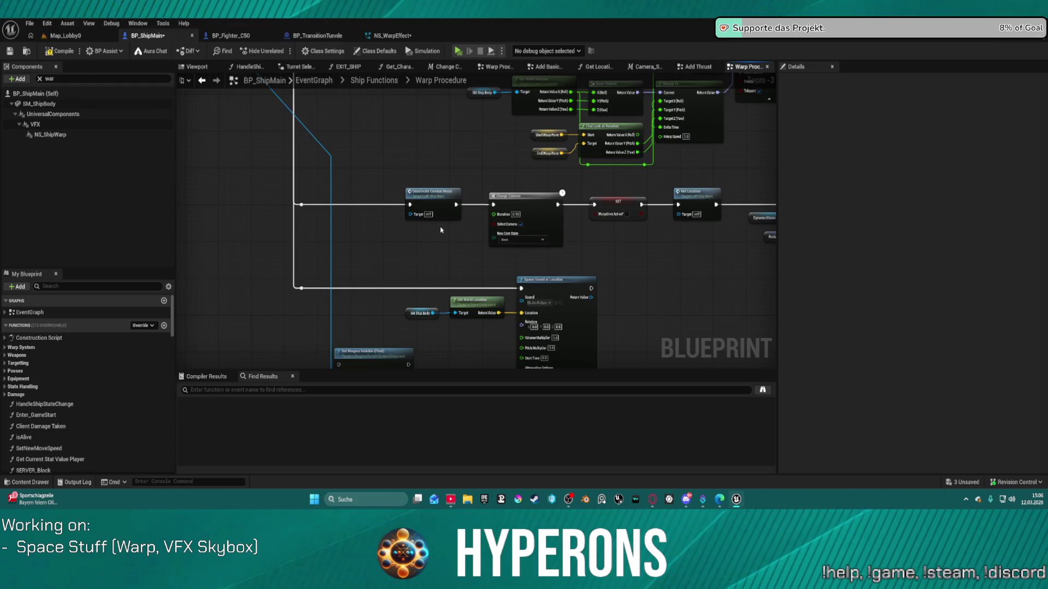
{"action": "left_click_drag", "start_coordinate": [441, 230], "coordinate": [627, 306]}
{"action": "scroll", "coordinate": [713, 363], "scroll_direction": "down", "scroll_amount": 5}
{"action": "mouse_move", "coordinate": [713, 363]}
{"action": "left_mouse_down"}
{"action": "mouse_move", "coordinate": [360, 96]}
{"action": "mouse_move", "coordinate": [416, 180]}
{"action": "mouse_move", "coordinate": [414, 273]}
{"action": "mouse_move", "coordinate": [403, 197]}
{"action": "left_mouse_up"}
{"action": "scroll", "coordinate": [414, 179], "scroll_direction": "up", "scroll_amount": 3}
- Review the Set World Rotation chain, box-select the warp procedure nodes, then select the left Sequence node
{"action": "left_click", "coordinate": [448, 183]}
{"action": "left_click_drag", "start_coordinate": [327, 109], "coordinate": [670, 343]}
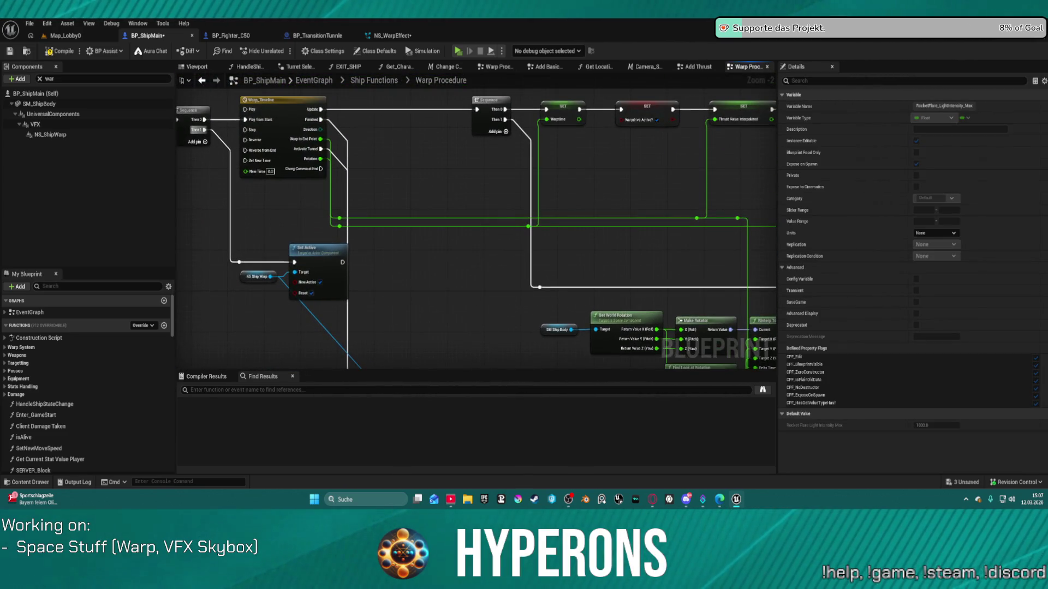
{"action": "mouse_move", "coordinate": [475, 232]}
{"action": "left_mouse_down"}
{"action": "mouse_move", "coordinate": [292, 203]}
{"action": "mouse_move", "coordinate": [189, 248]}
{"action": "mouse_move", "coordinate": [156, 242]}
{"action": "left_mouse_up"}
{"action": "mouse_move", "coordinate": [436, 235]}
{"action": "left_mouse_down"}
{"action": "mouse_move", "coordinate": [426, 158]}
{"action": "mouse_move", "coordinate": [306, 147]}
{"action": "mouse_move", "coordinate": [182, 154]}
{"action": "left_mouse_up"}
{"action": "mouse_move", "coordinate": [273, 218]}
{"action": "left_mouse_down"}
{"action": "mouse_move", "coordinate": [538, 221]}
{"action": "mouse_move", "coordinate": [514, 232]}
{"action": "mouse_move", "coordinate": [484, 231]}
{"action": "mouse_move", "coordinate": [547, 138]}
{"action": "mouse_move", "coordinate": [338, 223]}
{"action": "mouse_move", "coordinate": [161, 316]}
{"action": "mouse_move", "coordinate": [297, 331]}
{"action": "left_mouse_up"}
{"action": "left_click", "coordinate": [278, 124]}
{"action": "mouse_move", "coordinate": [278, 124]}
{"action": "left_mouse_down"}
{"action": "mouse_move", "coordinate": [793, 307]}
{"action": "mouse_move", "coordinate": [547, 304]}
{"action": "mouse_move", "coordinate": [678, 304]}
{"action": "mouse_move", "coordinate": [726, 280]}
{"action": "mouse_move", "coordinate": [1042, 251]}
{"action": "left_mouse_up"}
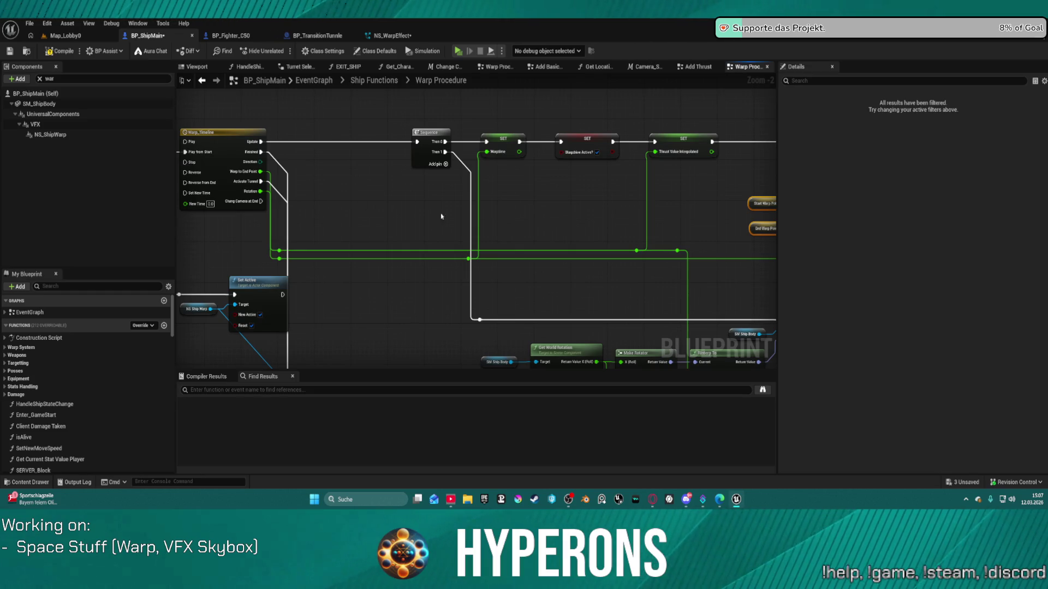
{"action": "left_click_drag", "start_coordinate": [457, 229], "coordinate": [573, 234]}
{"action": "left_click", "coordinate": [245, 147]}
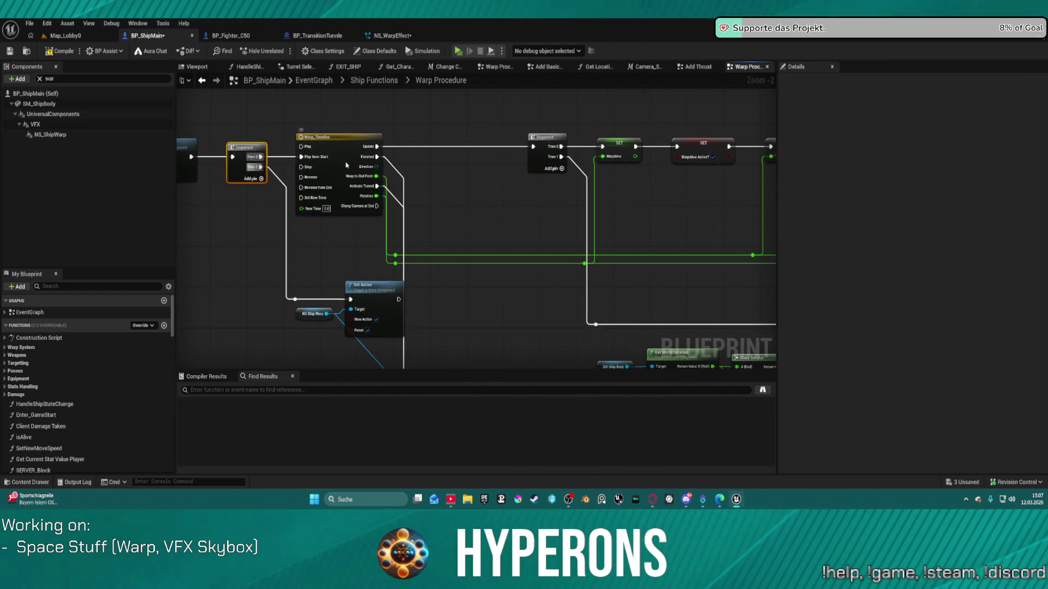
- In Warp_Timeline, nudge the middle key earlier, raise the upper key to ~0.90, and add an early key
{"action": "double_click", "coordinate": [346, 165]}
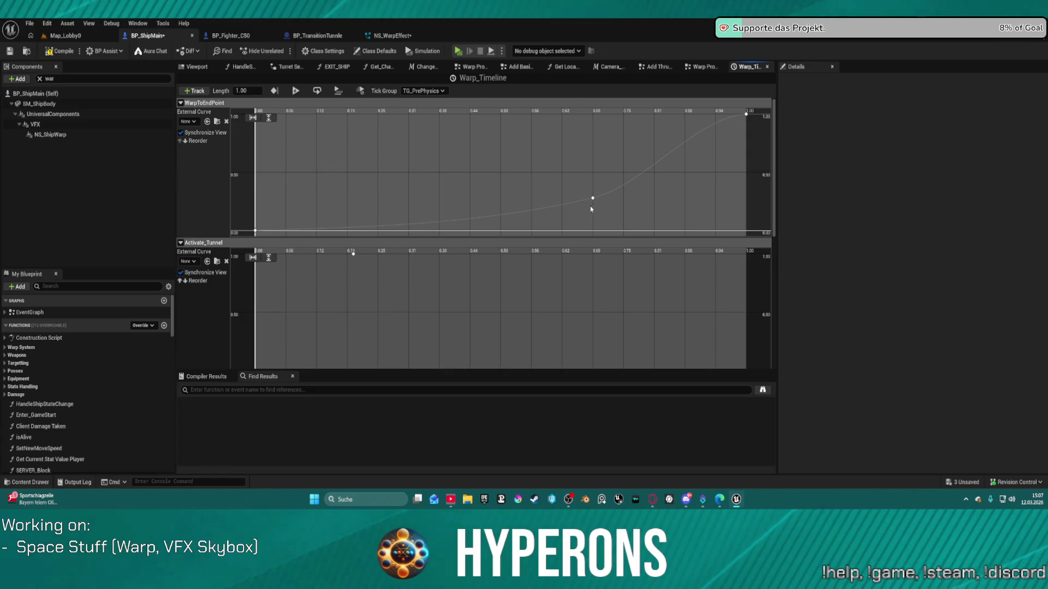
{"action": "mouse_move", "coordinate": [593, 199]}
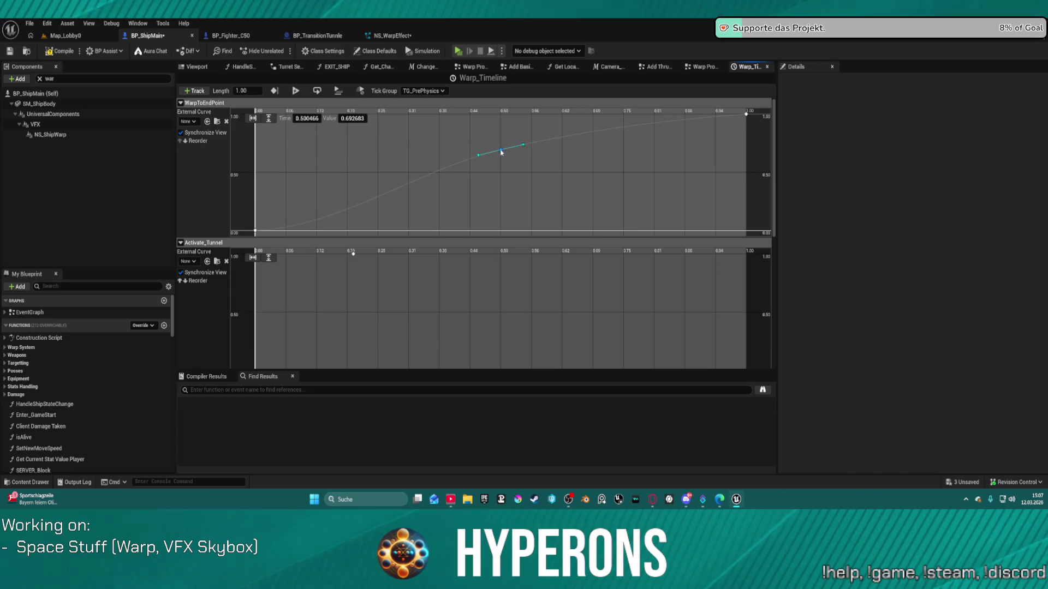
{"action": "left_click_drag", "start_coordinate": [492, 186], "coordinate": [489, 185]}
{"action": "left_click_drag", "start_coordinate": [632, 134], "coordinate": [630, 126]}
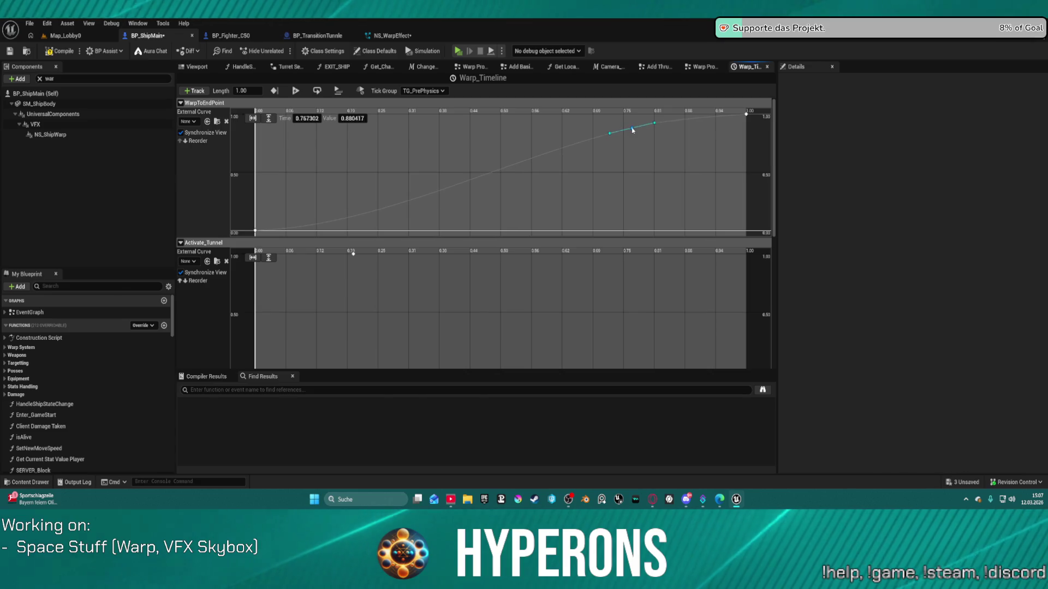
{"action": "right_click", "coordinate": [360, 217]}
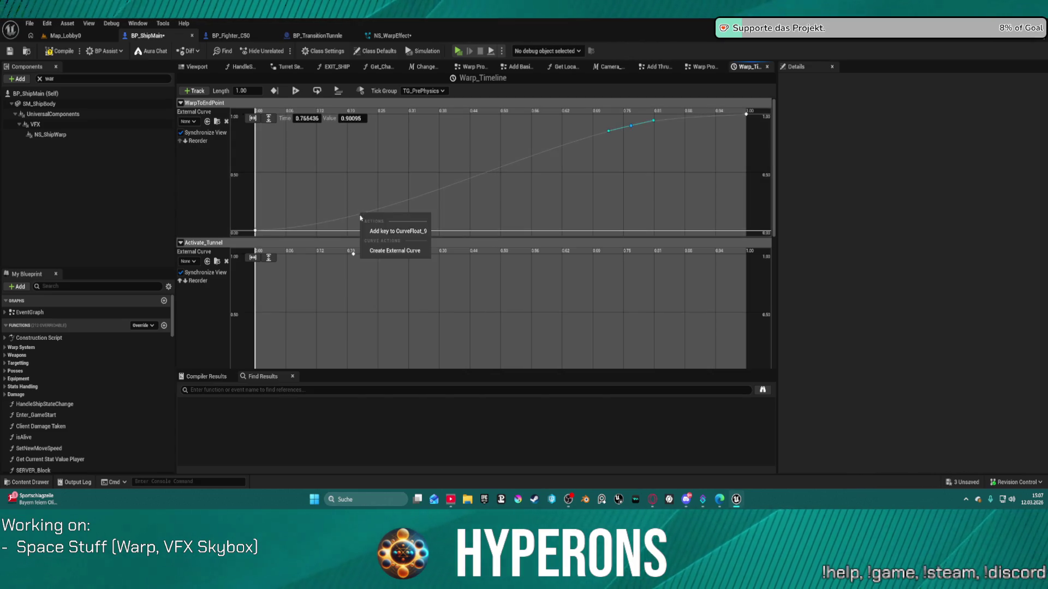
{"action": "left_click", "coordinate": [385, 231]}
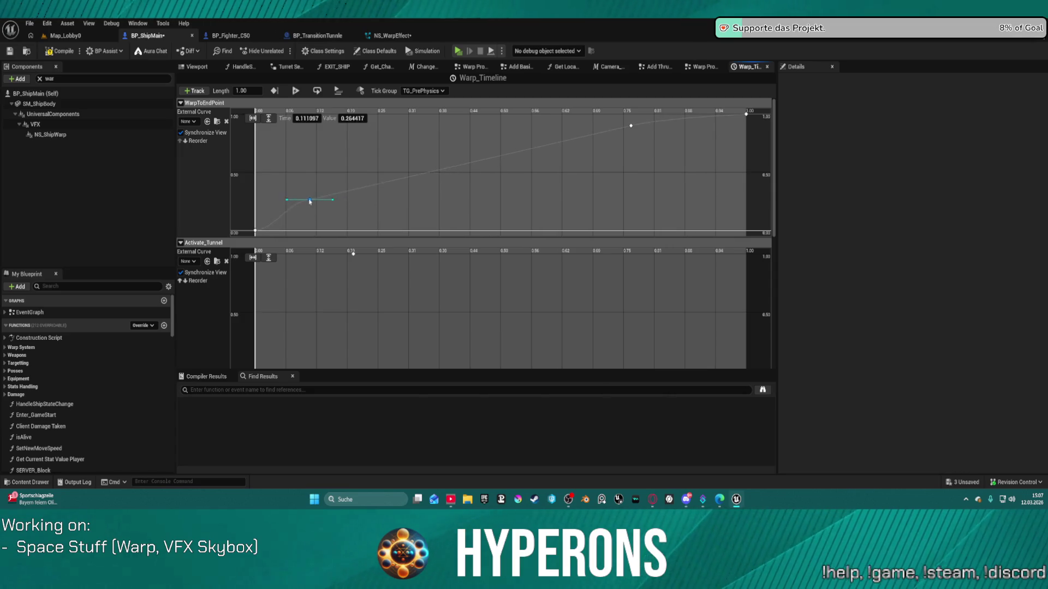